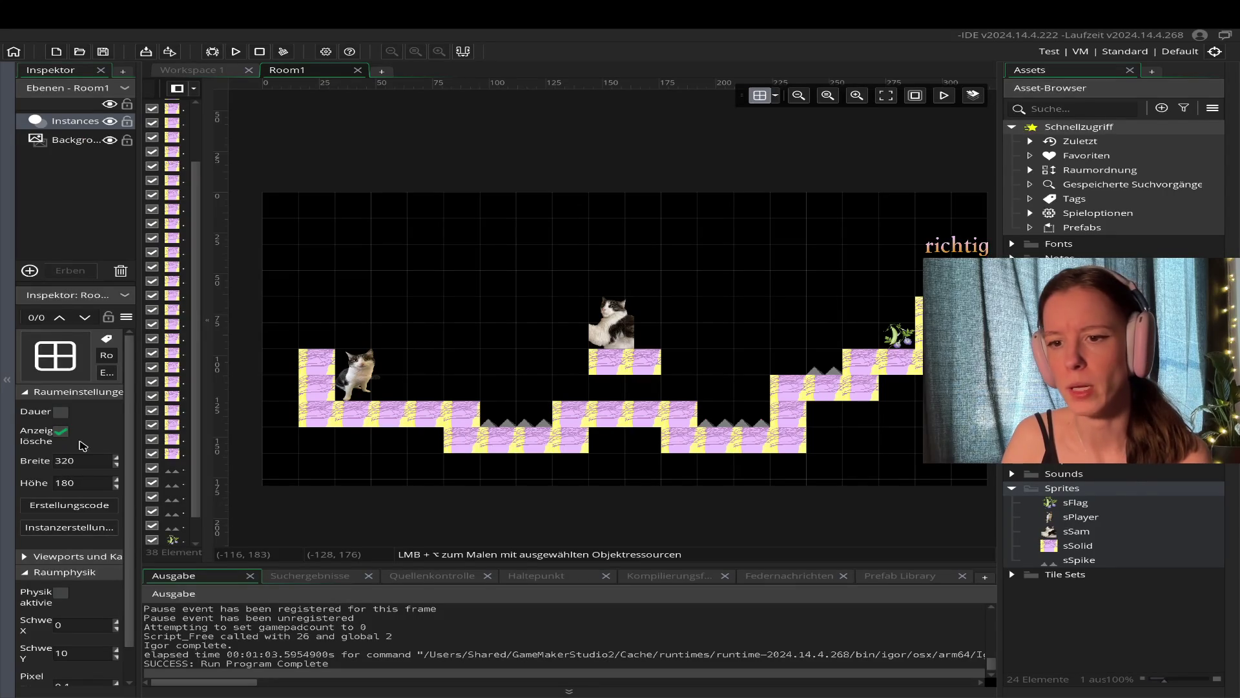
Show oPlayer's Step code (gravity 0.1, walk speed 1, jump -2) and test-run the game.
{"action": "left_click", "coordinate": [190, 71]}
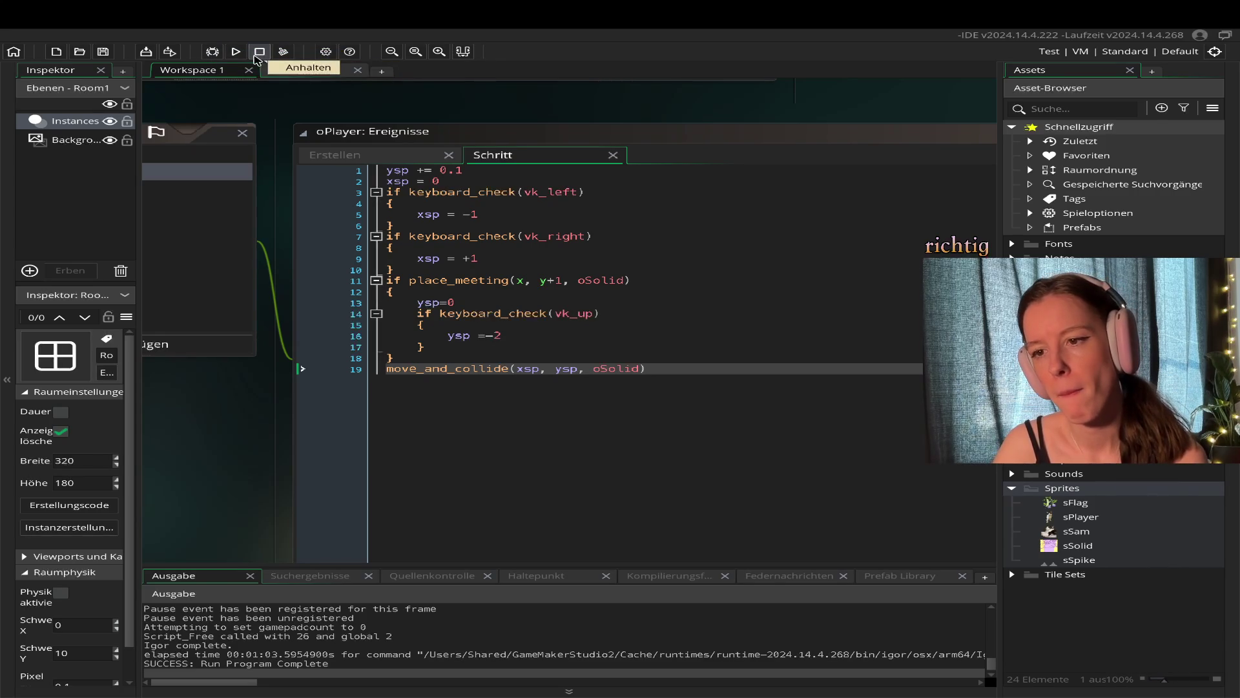
{"action": "left_click", "coordinate": [236, 52]}
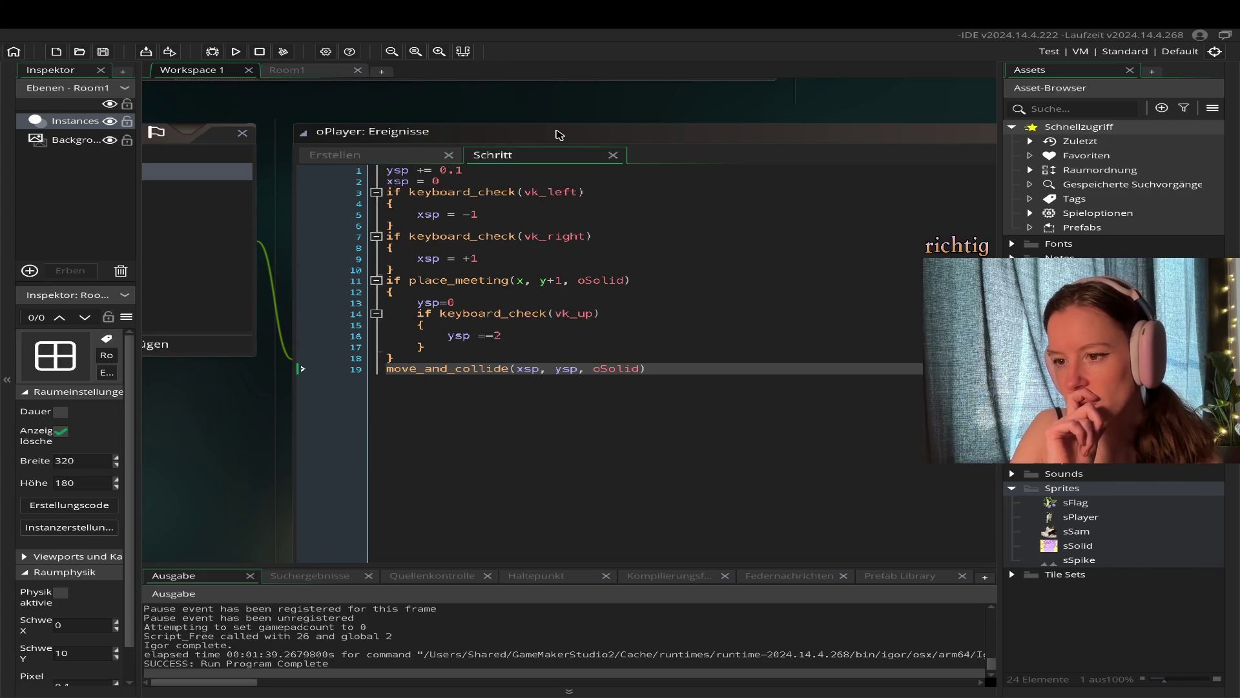
{"action": "scroll", "coordinate": [560, 134], "scroll_direction": "left", "scroll_amount": 10}
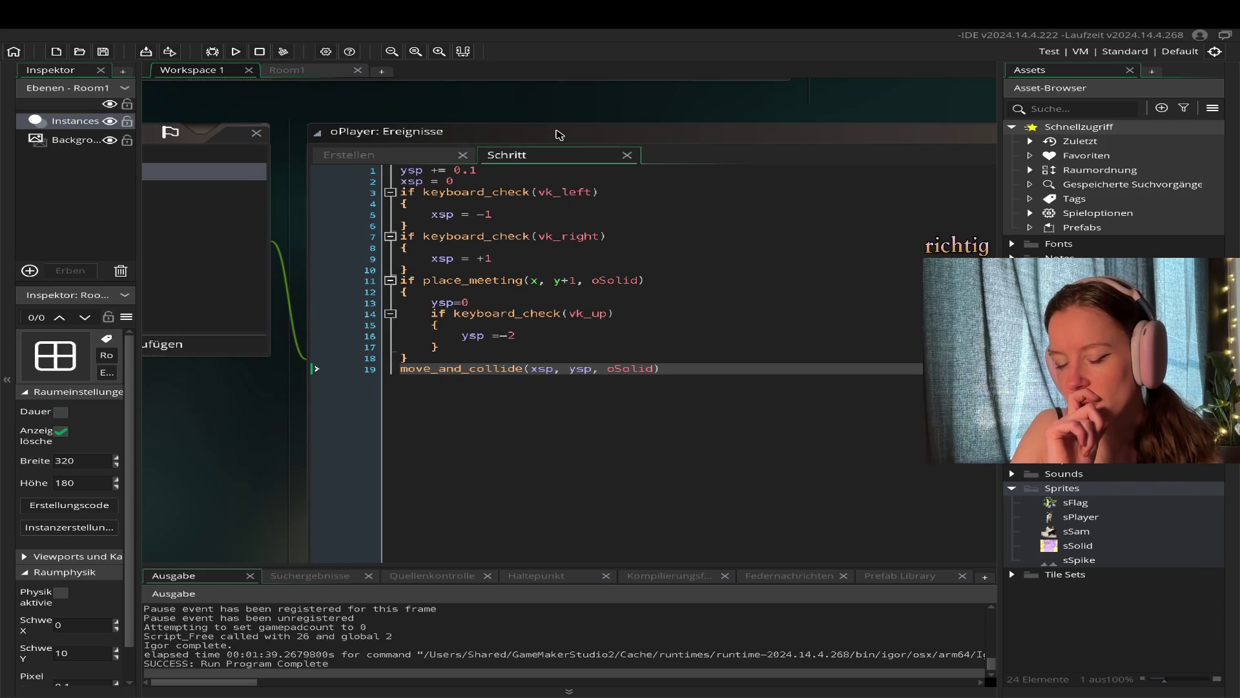
{"action": "scroll", "coordinate": [560, 135], "scroll_direction": "right", "scroll_amount": 10}
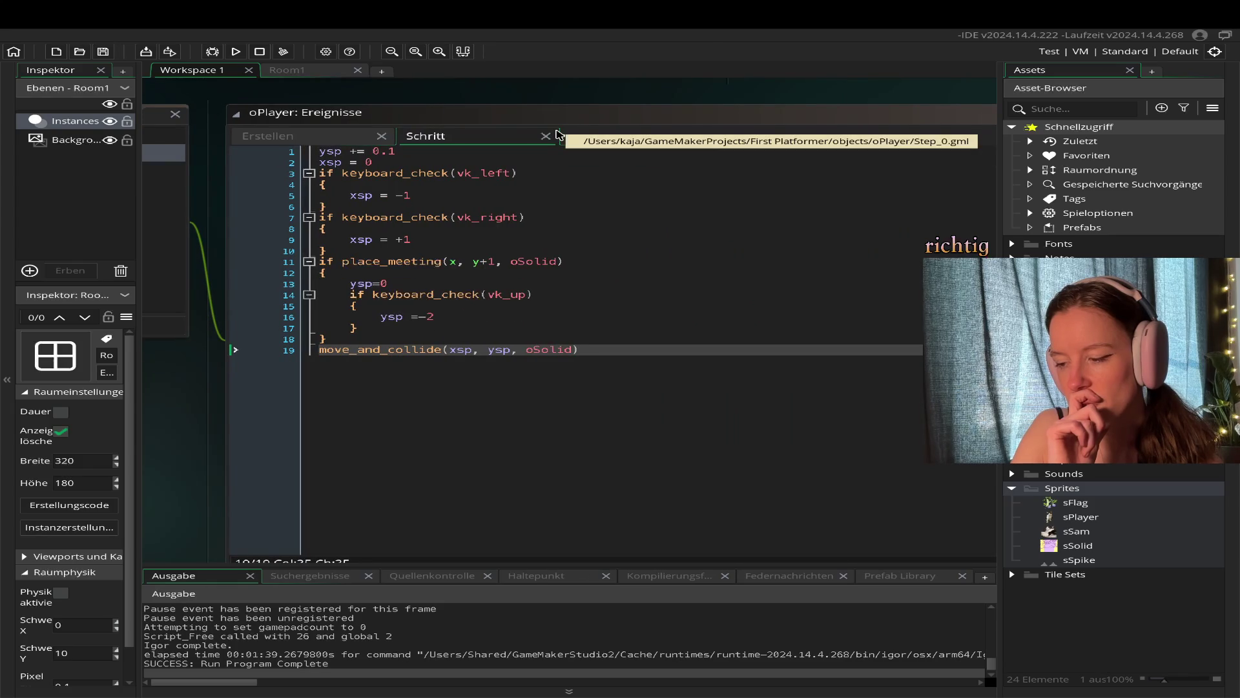
{"action": "scroll", "coordinate": [560, 134], "scroll_direction": "up", "scroll_amount": 3}
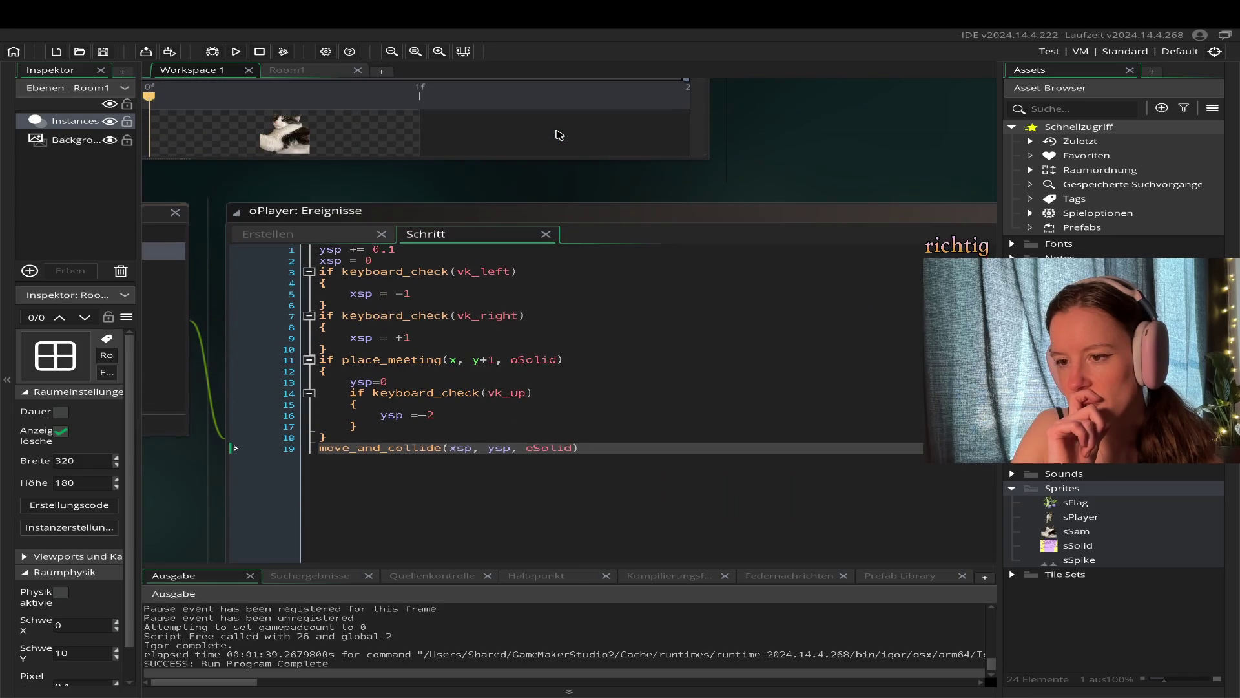
Switch back to the Room1 layout and run the game to play-test the level.
{"action": "left_click", "coordinate": [288, 71]}
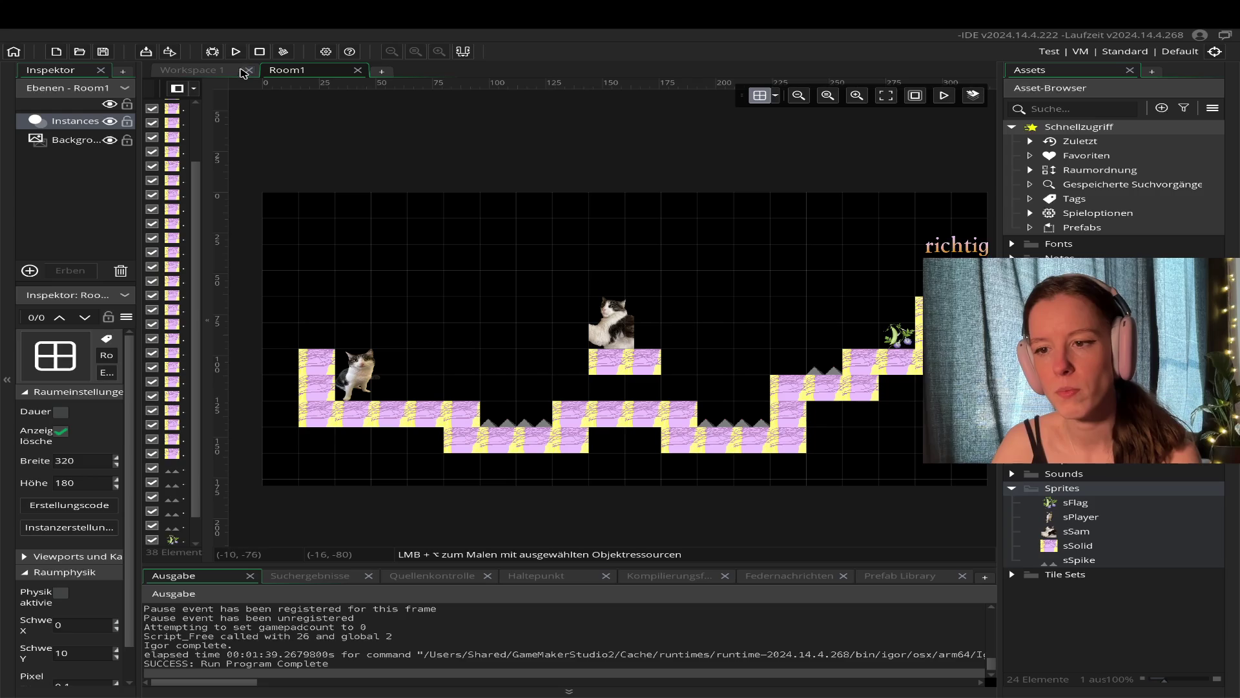
{"action": "left_click", "coordinate": [236, 57]}
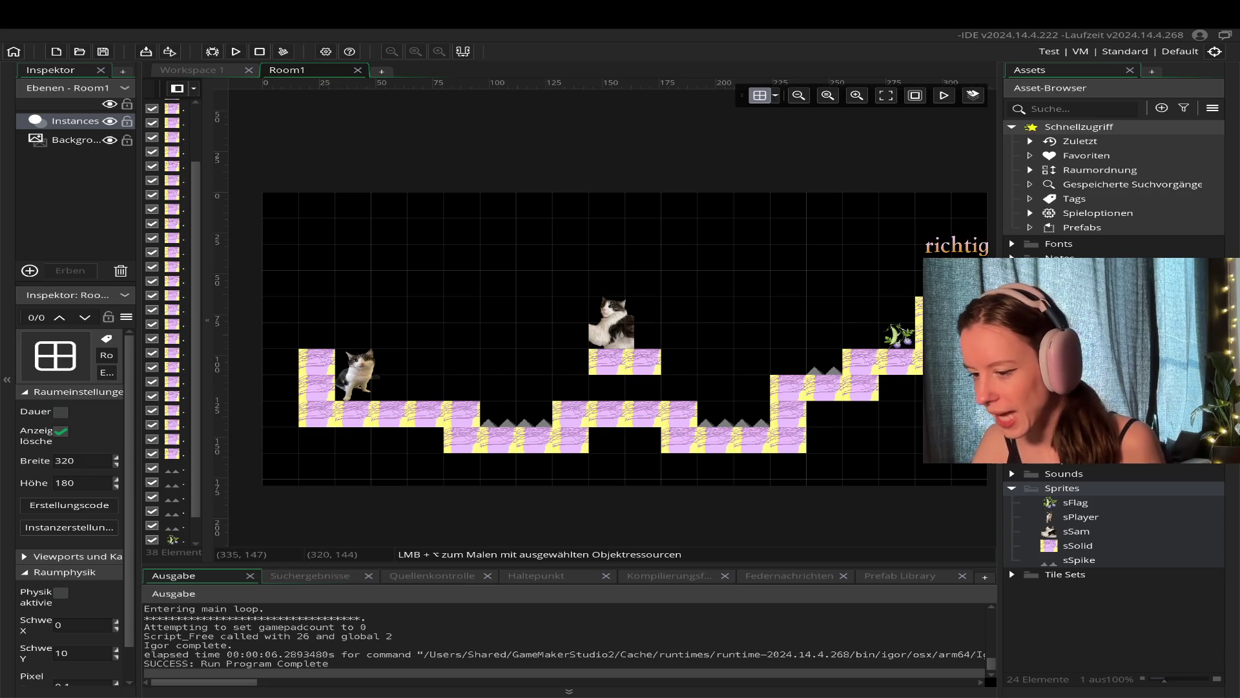
Delete the large unused room and rm_level_2 from the Rooms folder.
{"action": "left_click", "coordinate": [1012, 432]}
{"action": "left_click", "coordinate": [1109, 461]}
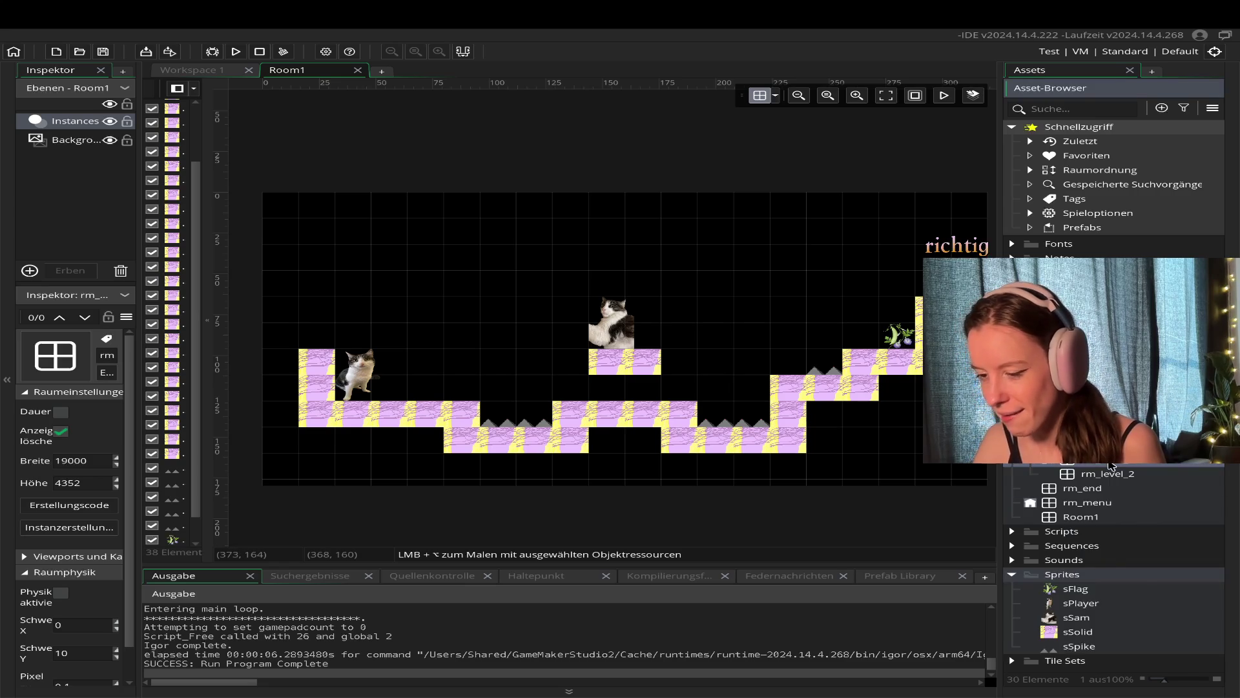
{"action": "right_click", "coordinate": [1110, 461]}
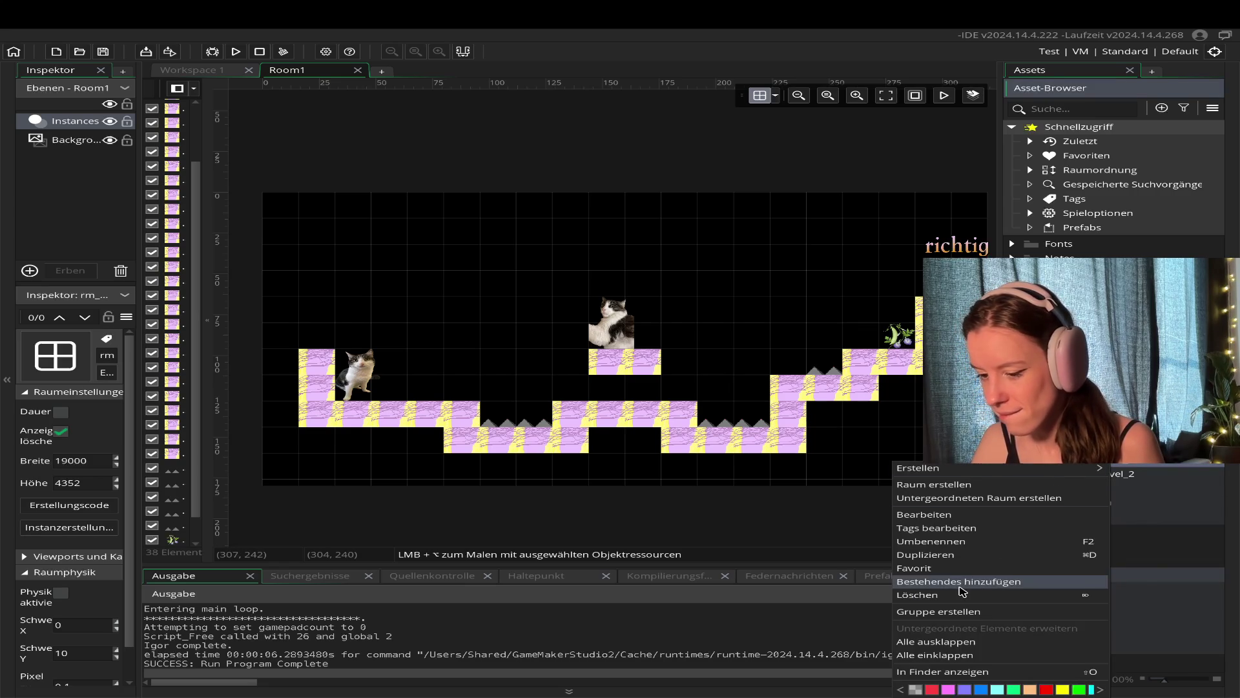
{"action": "left_click", "coordinate": [961, 595]}
{"action": "left_click", "coordinate": [590, 390]}
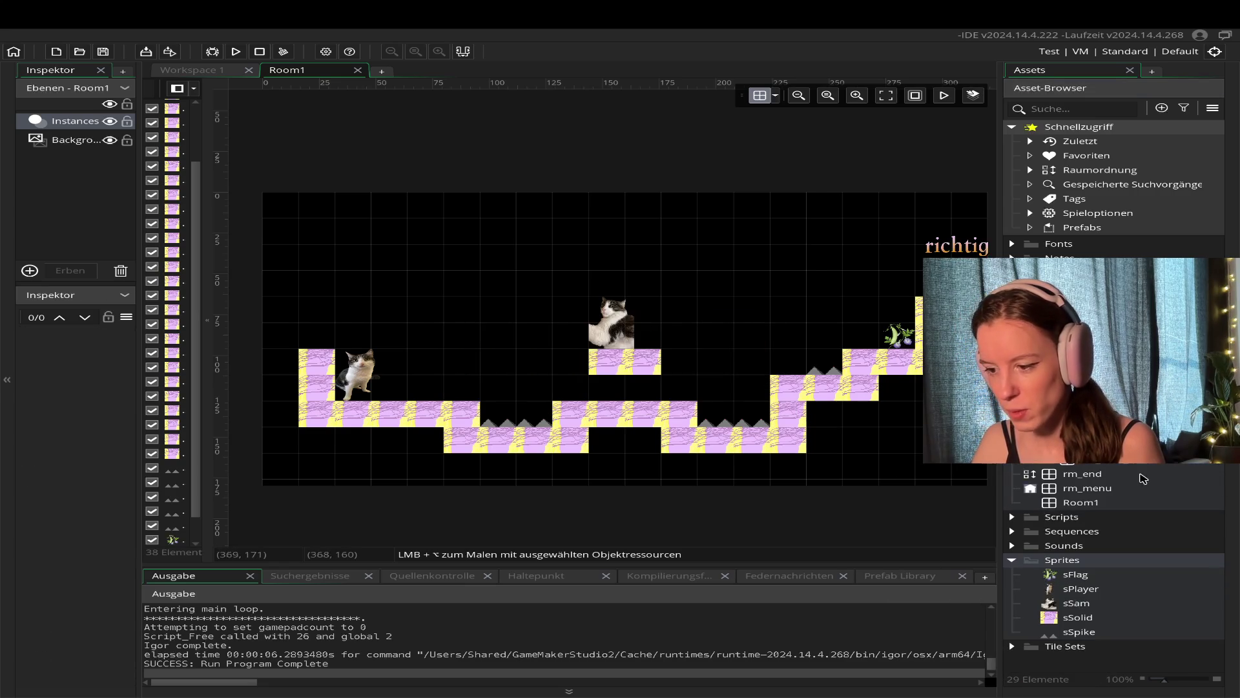
{"action": "left_click", "coordinate": [1137, 462]}
{"action": "right_click", "coordinate": [1111, 459]}
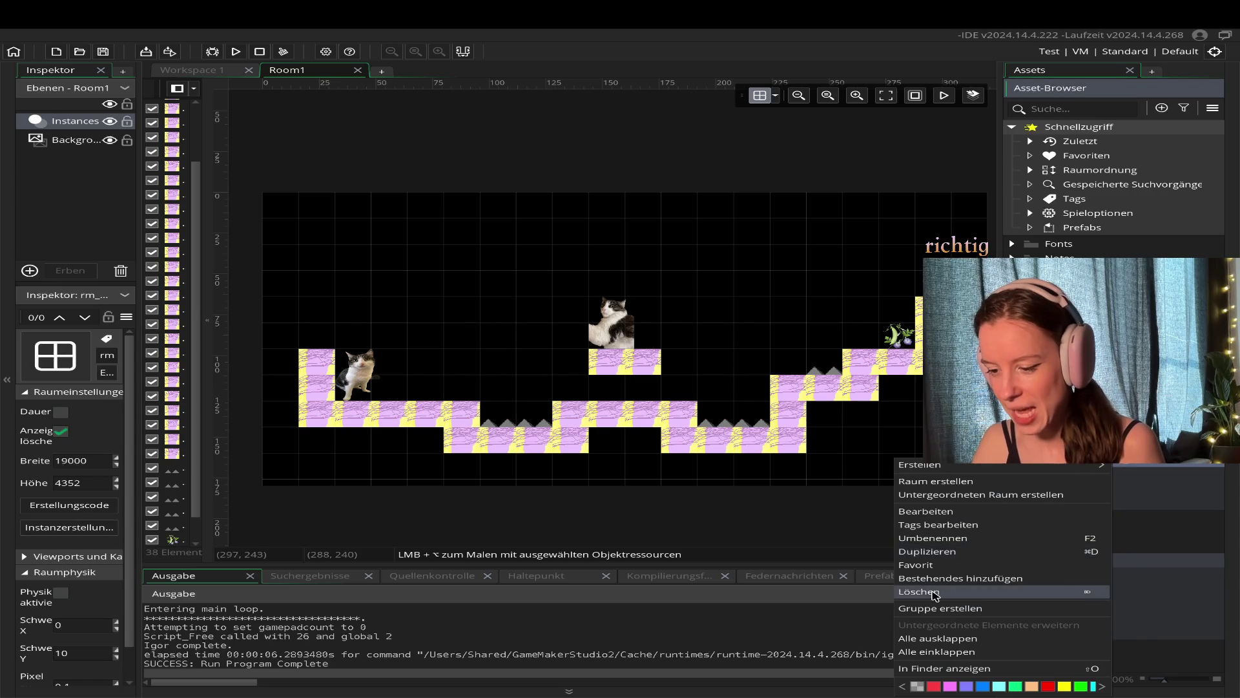
{"action": "left_click", "coordinate": [934, 593]}
{"action": "left_click", "coordinate": [669, 392]}
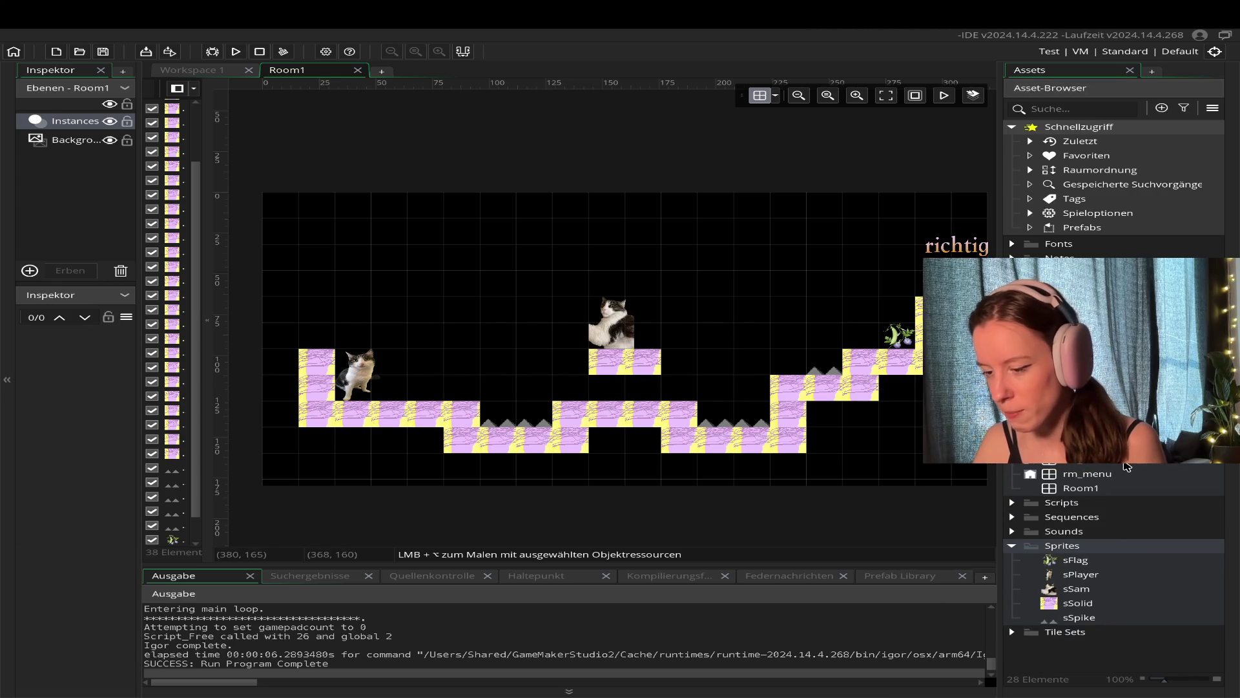
Delete rm_end and rm_menu, then start the game with F5.
{"action": "left_click", "coordinate": [1082, 462]}
{"action": "right_click", "coordinate": [1082, 462]}
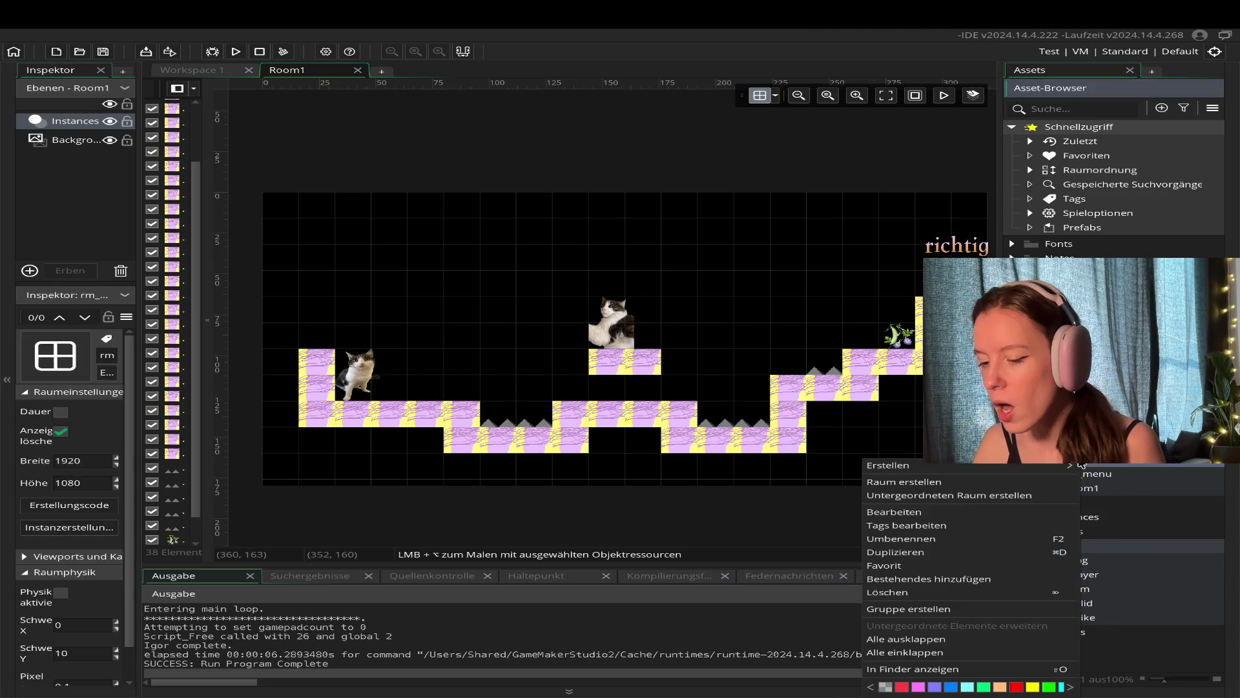
{"action": "left_click", "coordinate": [920, 595]}
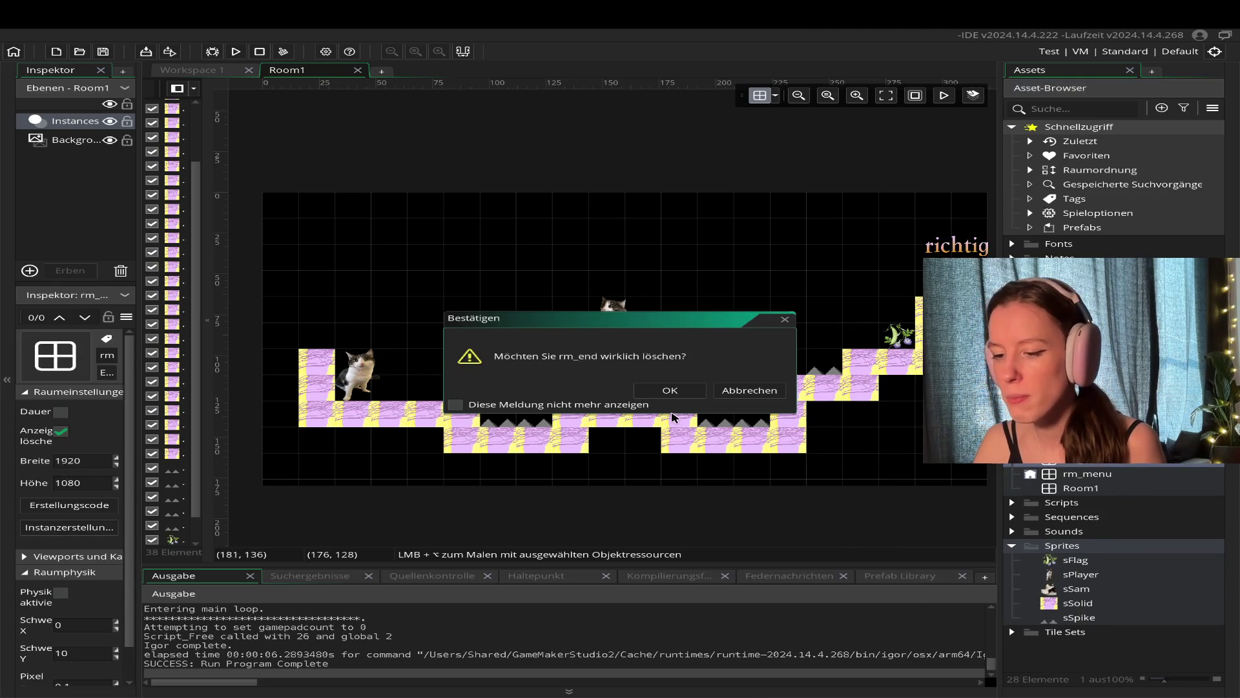
{"action": "left_click", "coordinate": [670, 390]}
{"action": "right_click", "coordinate": [1074, 464]}
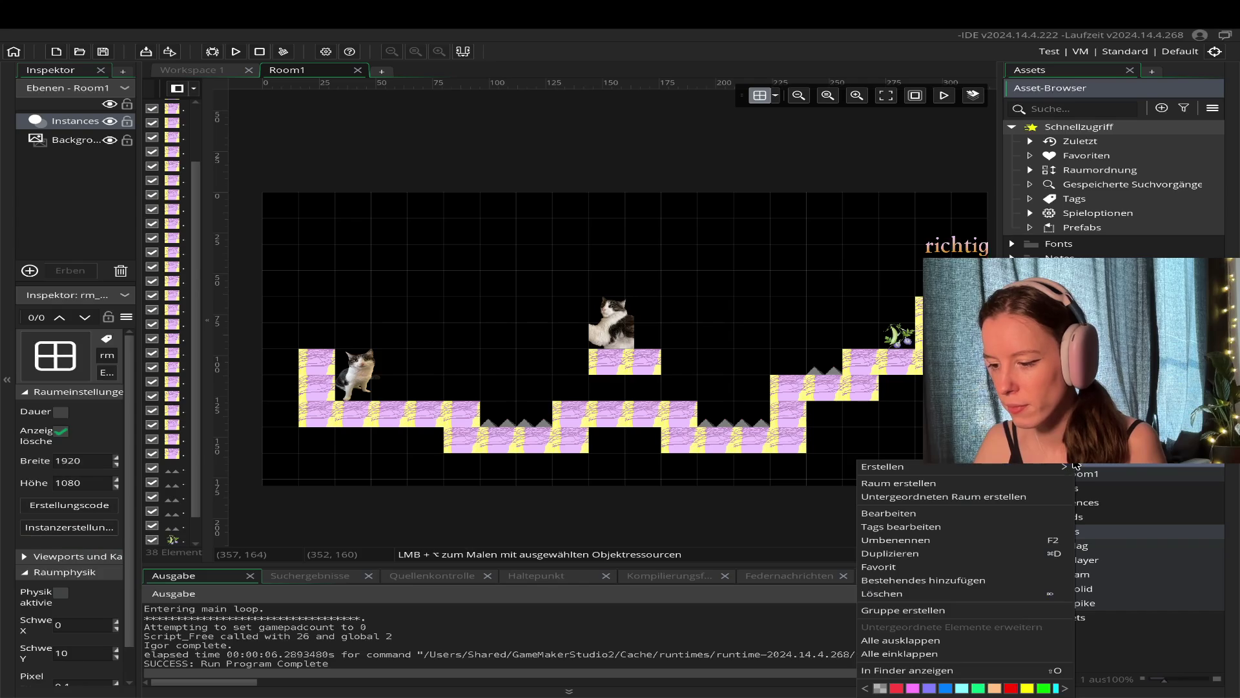
{"action": "left_click", "coordinate": [937, 594]}
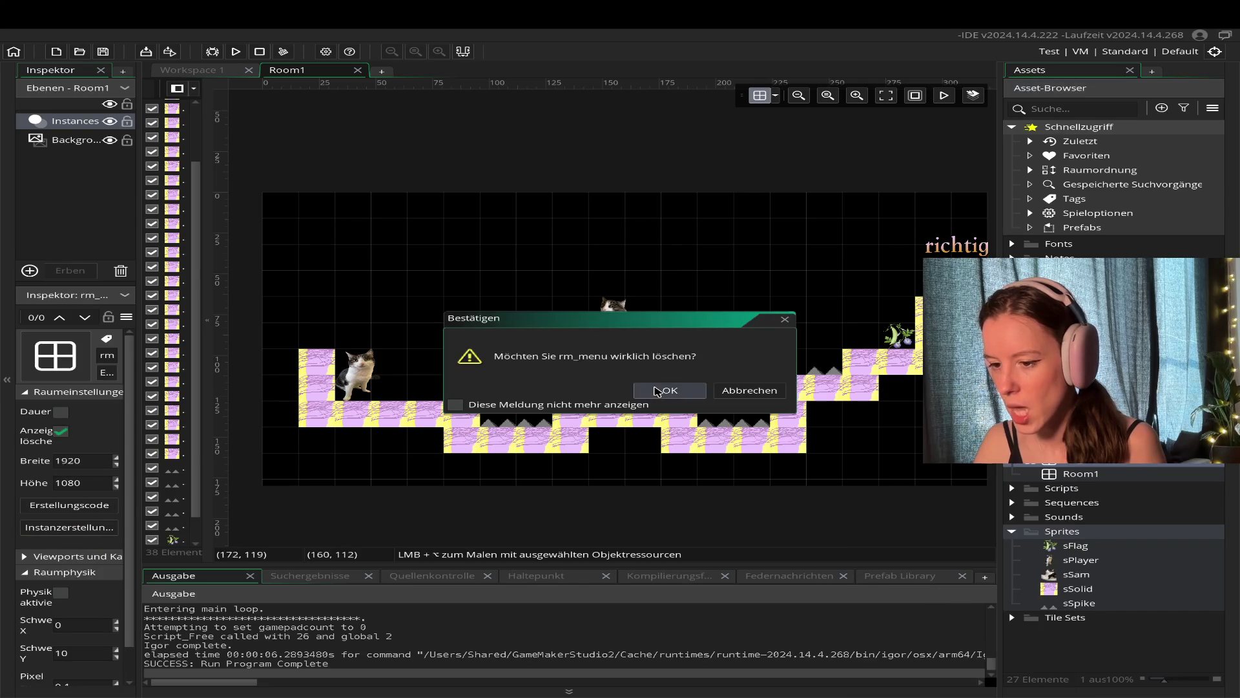
{"action": "left_click", "coordinate": [656, 390]}
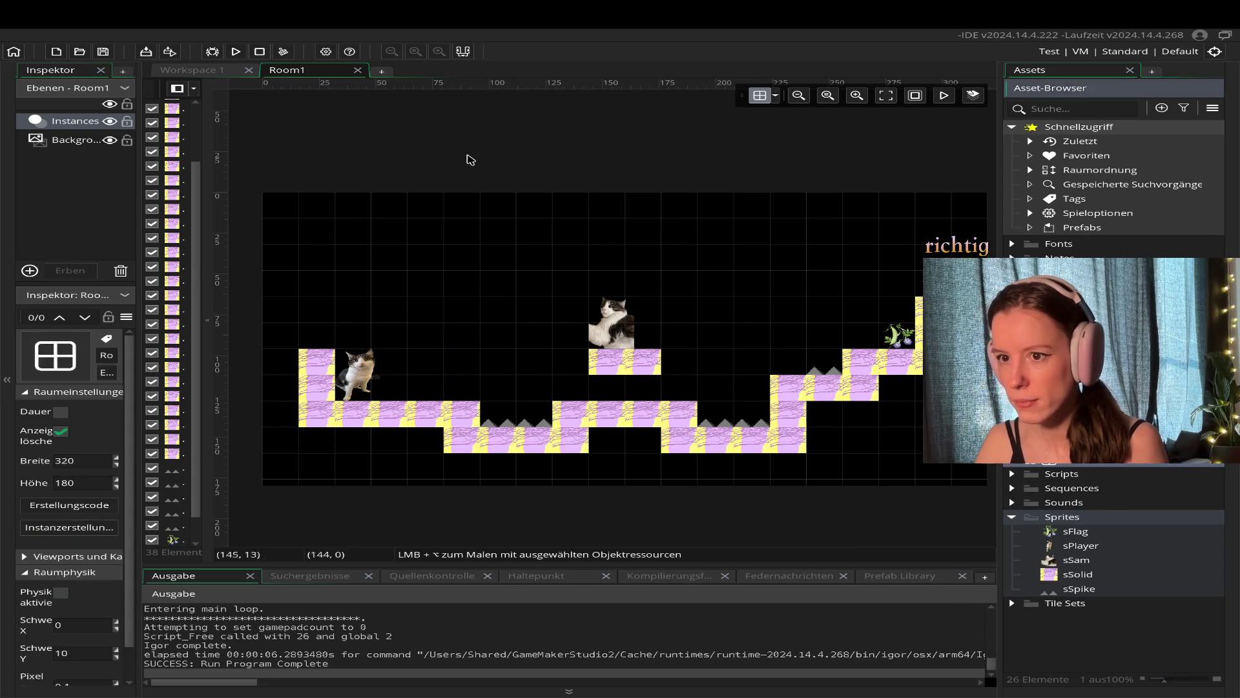
{"action": "key", "text": "F5"}
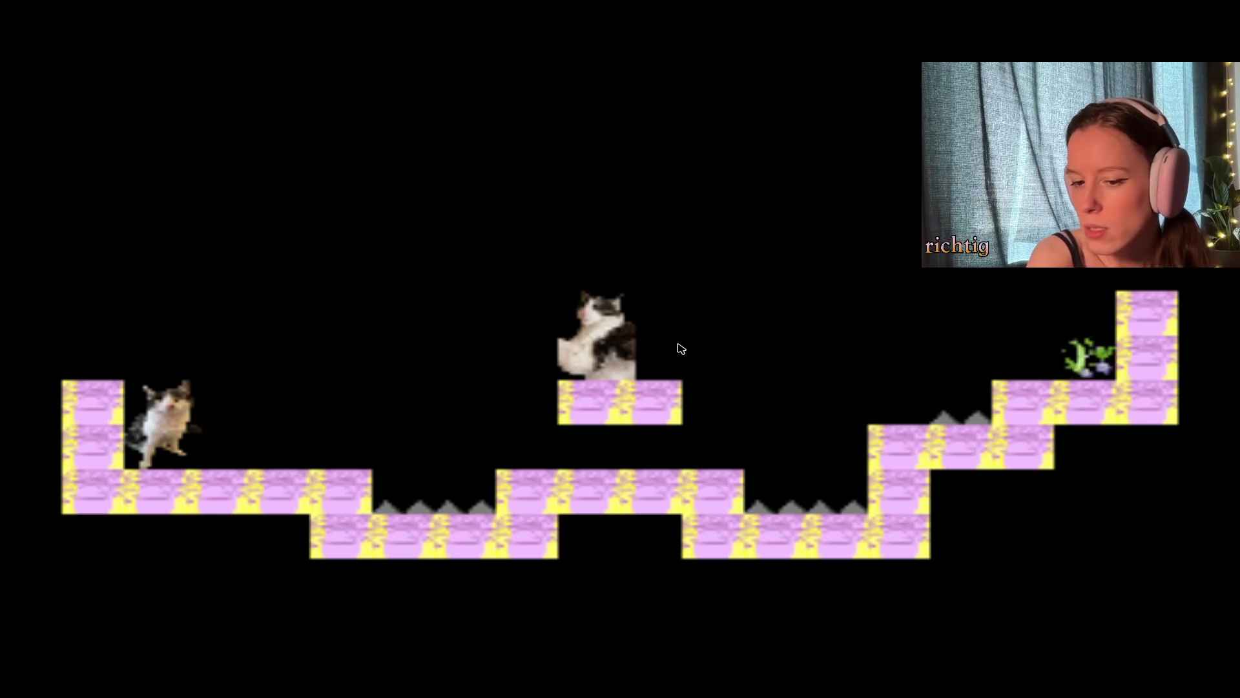
Walk the cat left and right along the floor, then into the spike pit and jump.
{"action": "key", "text": "Right"}
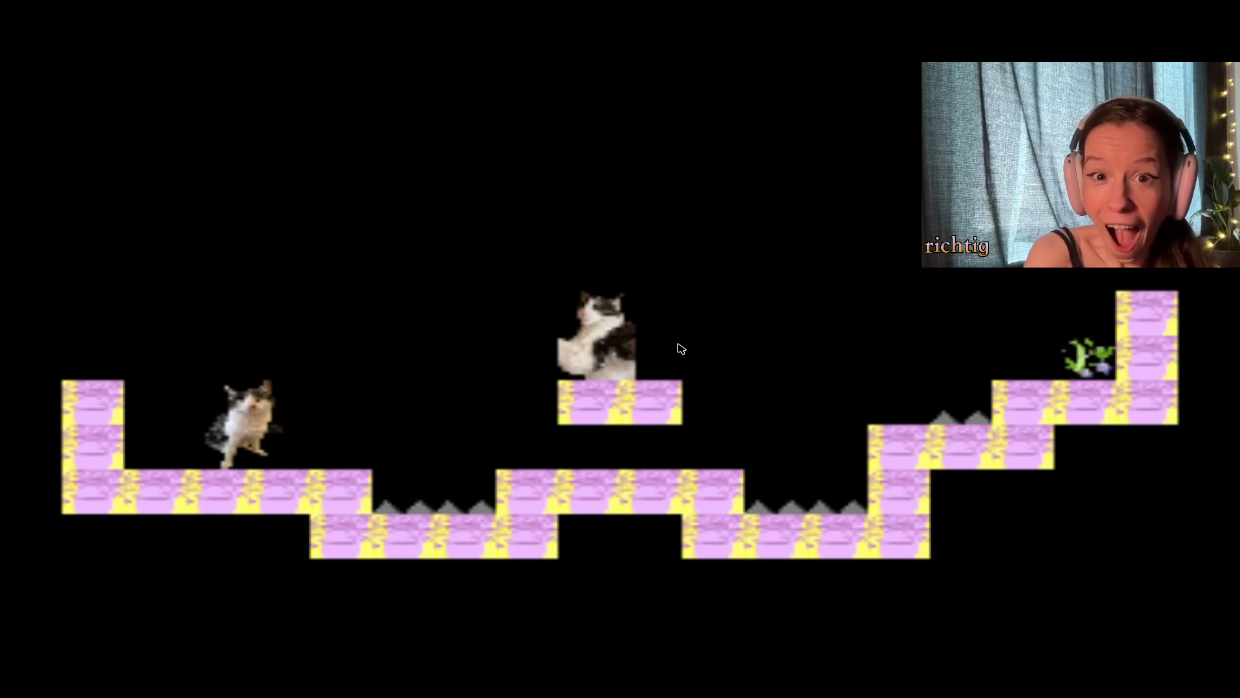
{"action": "key", "text": "Left"}
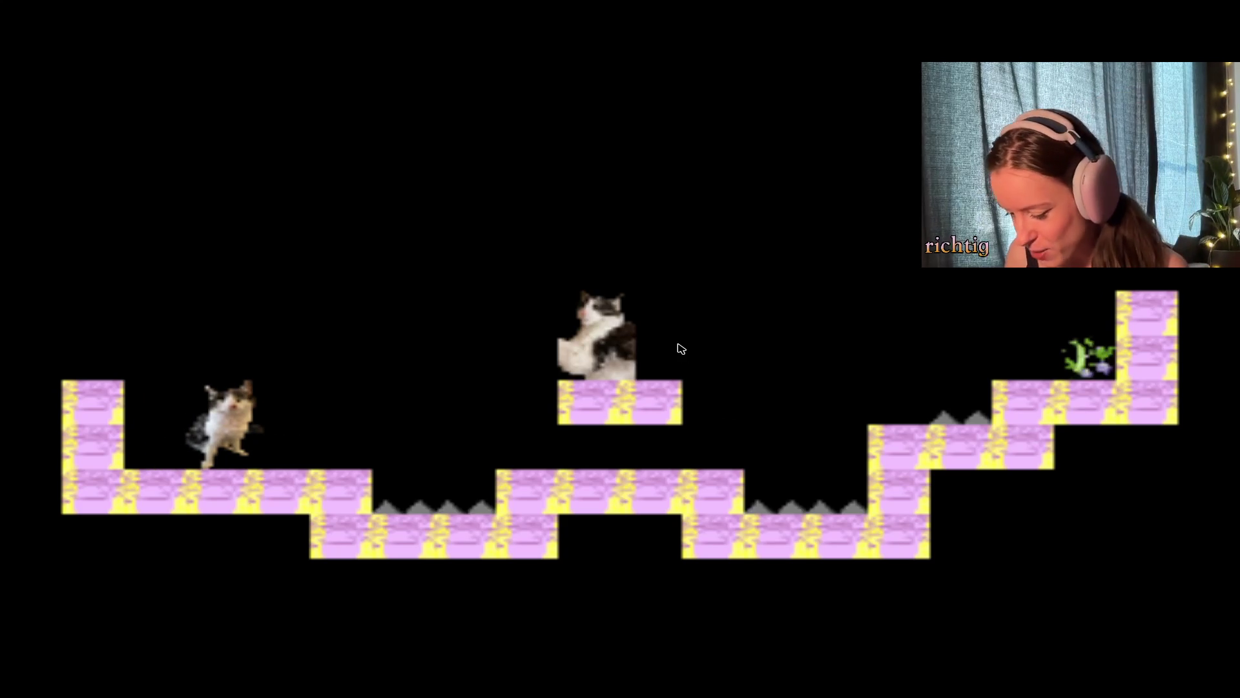
{"action": "key", "text": "Right"}
{"action": "key", "text": "Left"}
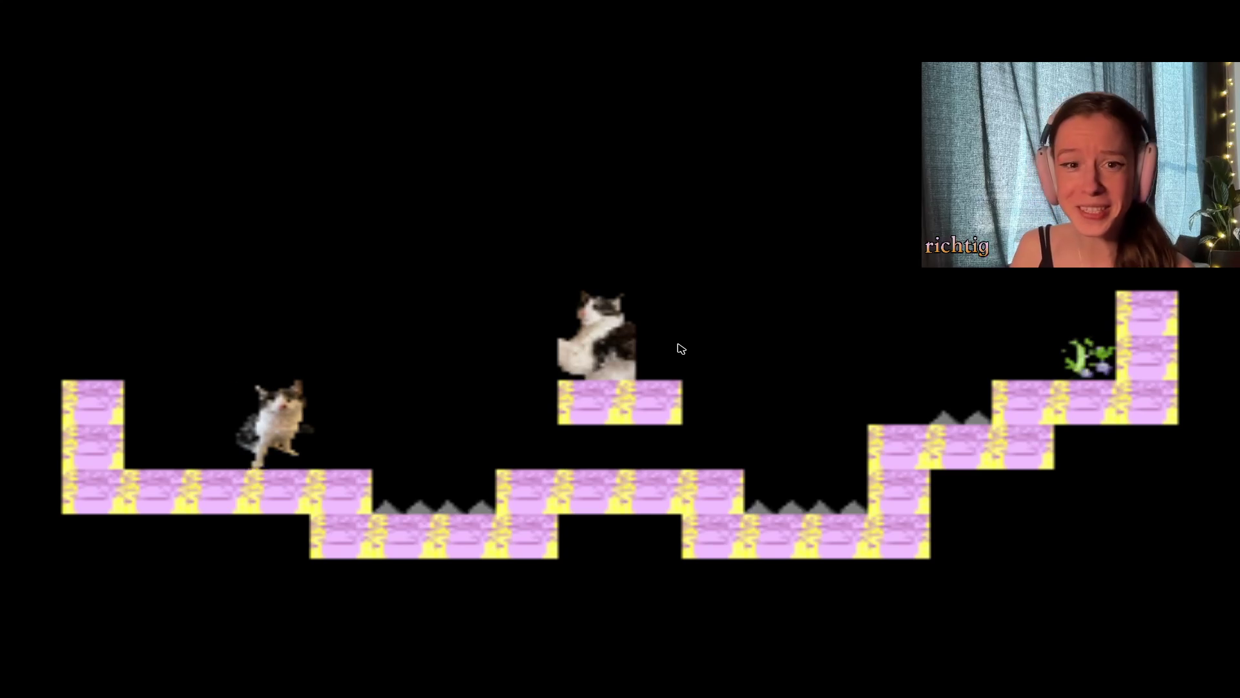
{"action": "key", "text": "Left"}
{"action": "key", "text": "Right"}
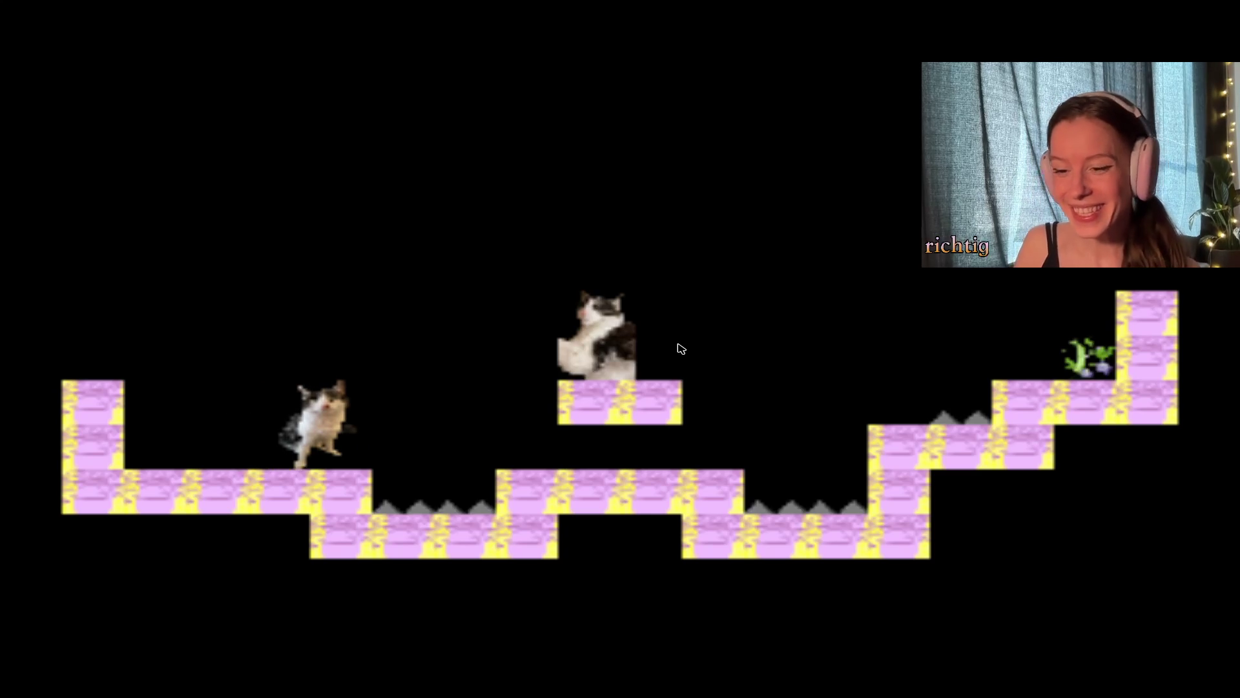
{"action": "key", "text": "Right"}
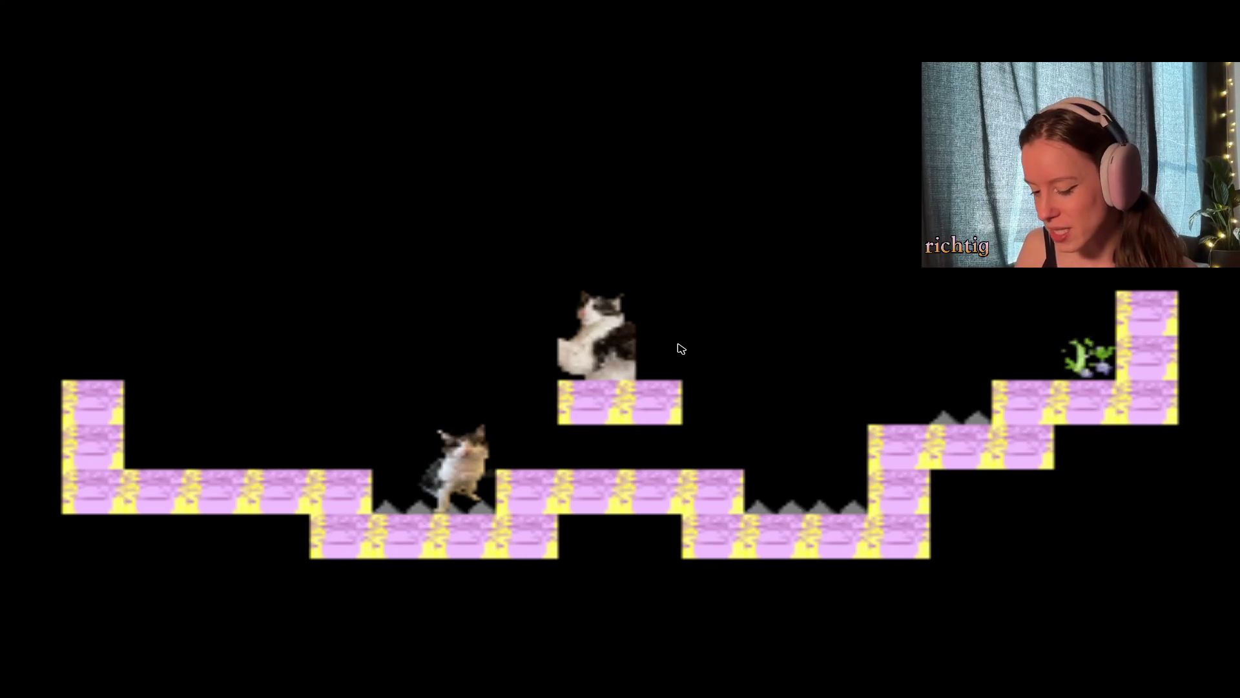
{"action": "key", "text": "Up"}
{"action": "key", "text": "Up"}
{"action": "key", "text": "Right"}
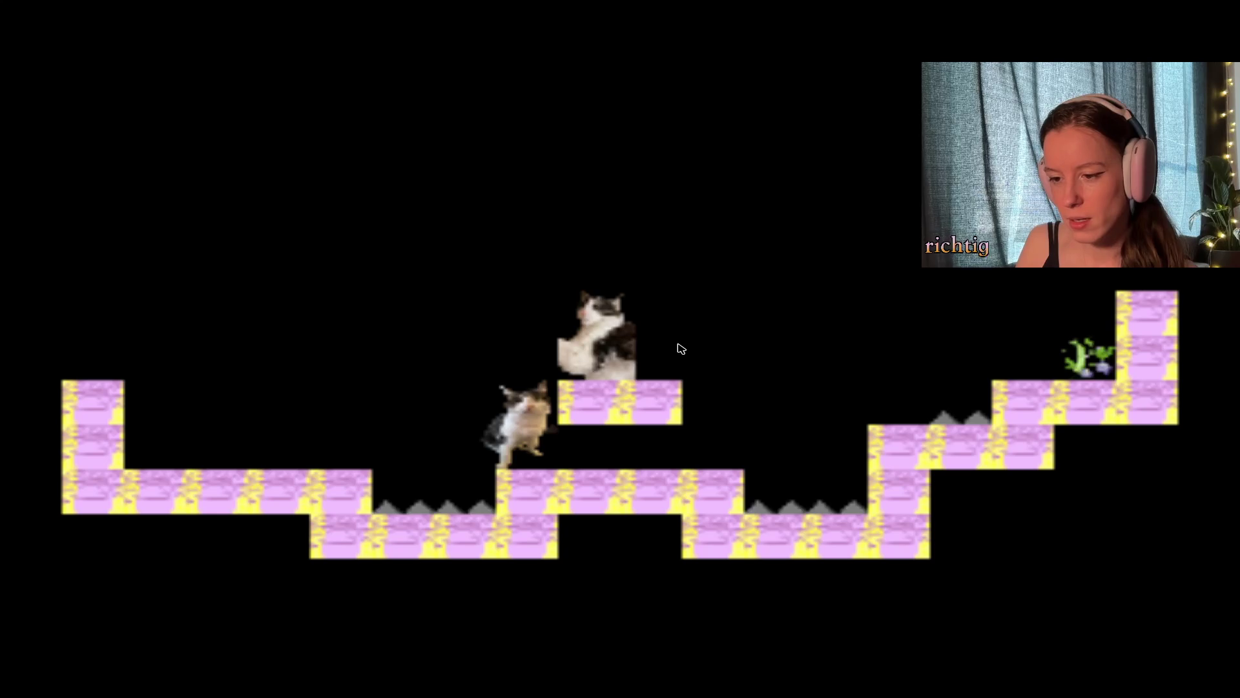
Jump the cat repeatedly beside the middle platform, walk it back and forth, and jump again.
{"action": "key", "text": "Up"}
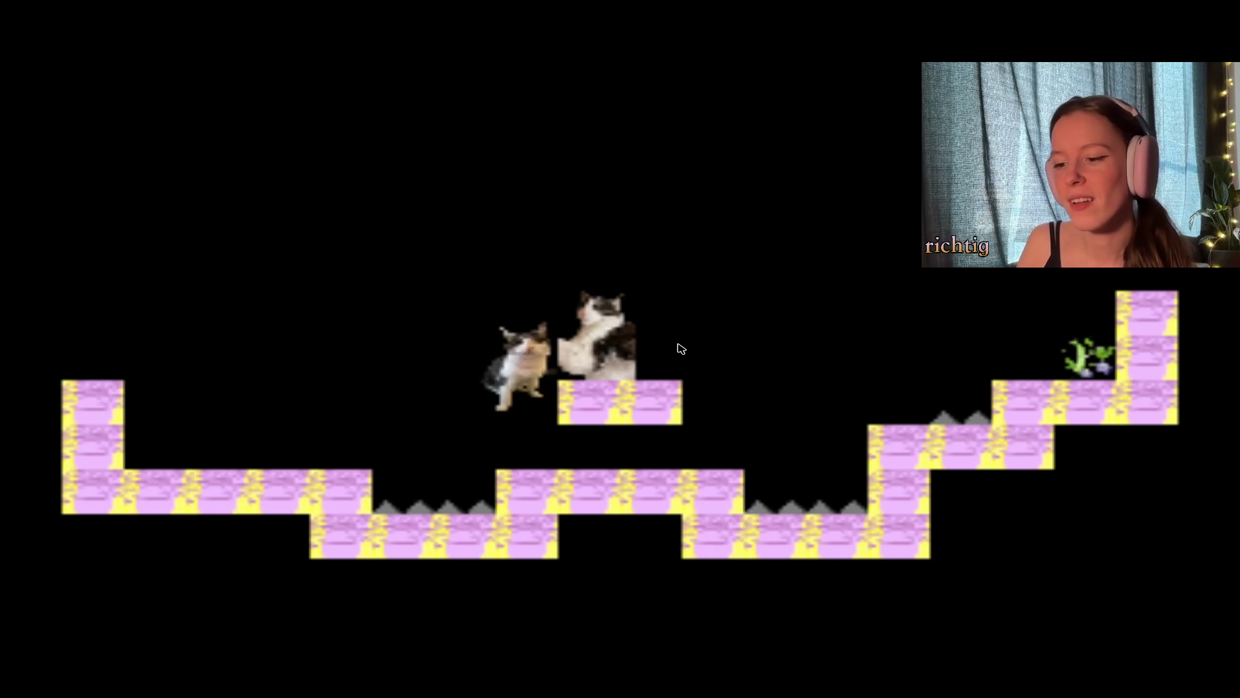
{"action": "key", "text": "Up"}
{"action": "key", "text": "Up"}
{"action": "key", "text": "Up"}
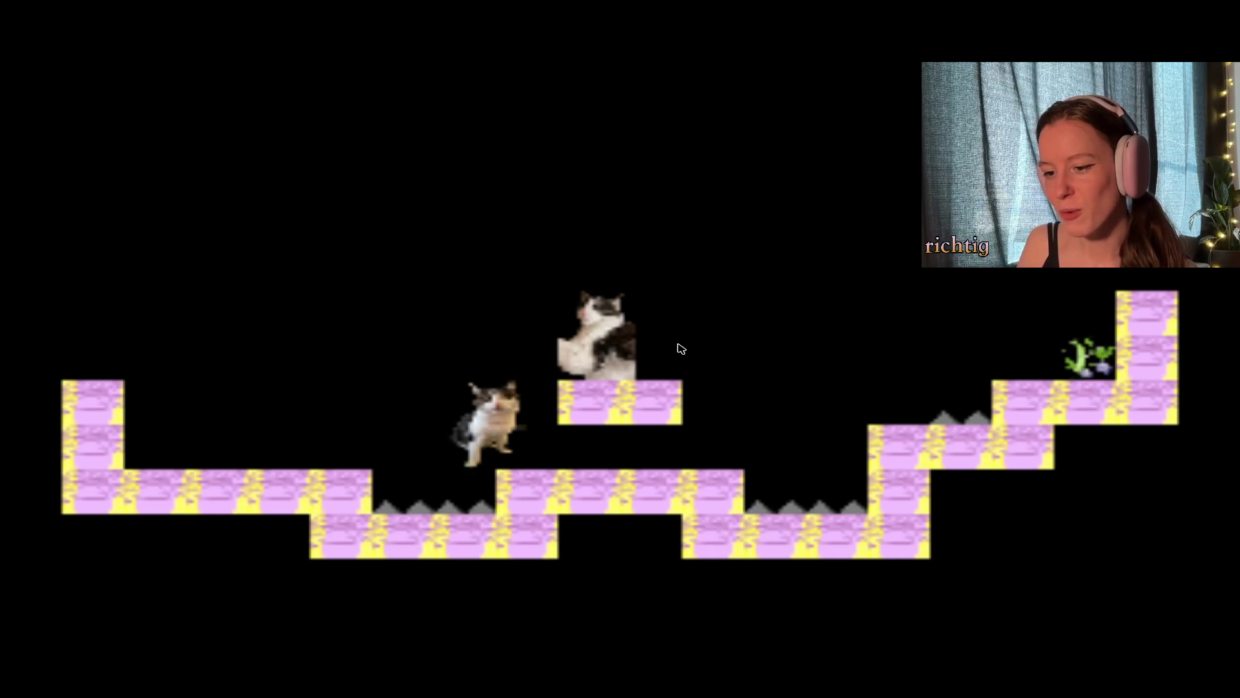
{"action": "key", "text": "Up"}
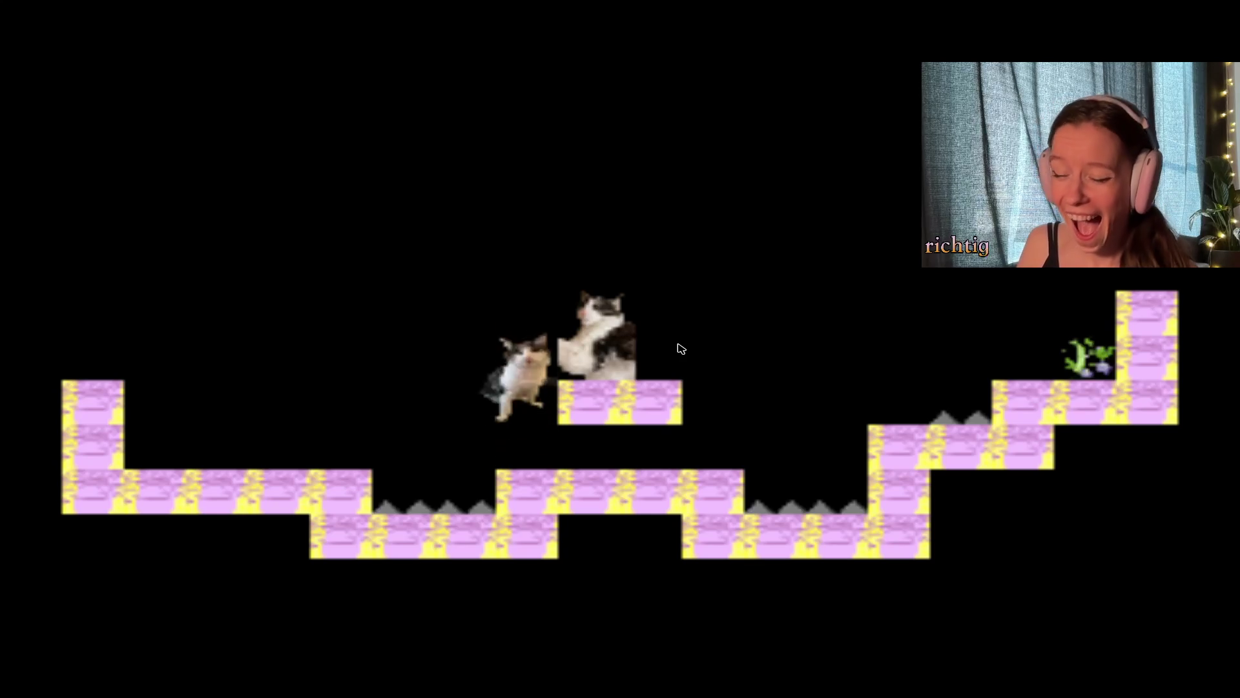
{"action": "key", "text": "Up"}
{"action": "key", "text": "Up"}
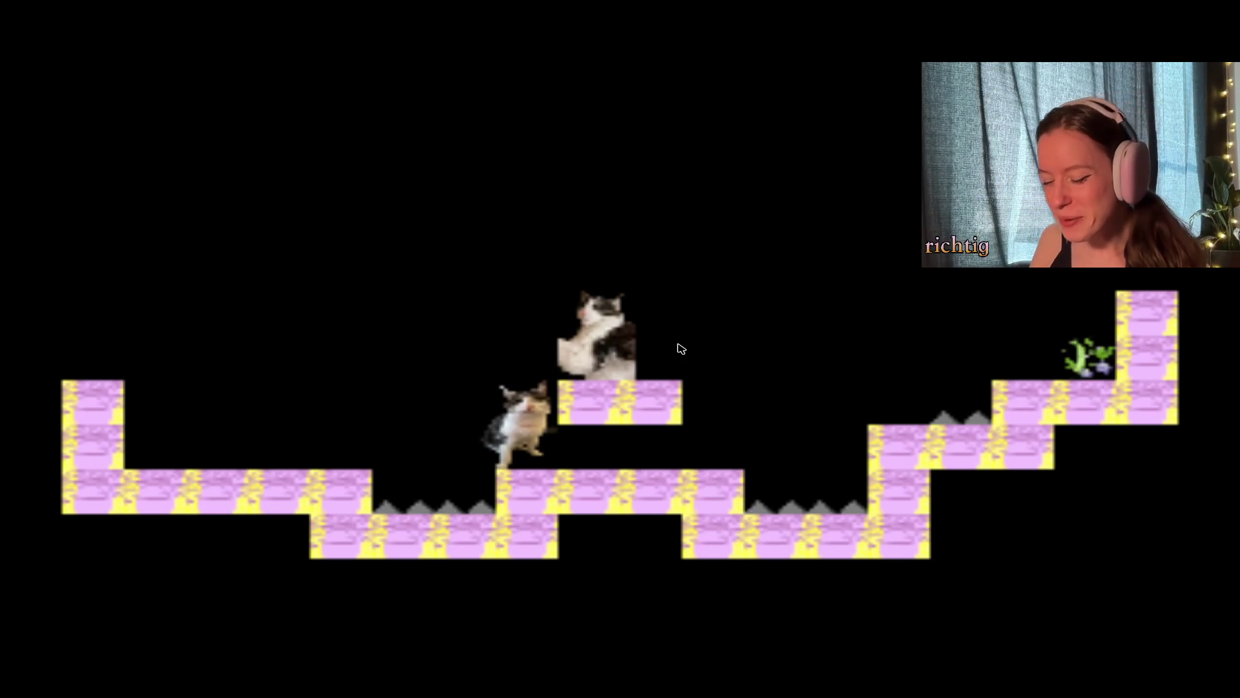
{"action": "key", "text": "Up"}
{"action": "key", "text": "Up"}
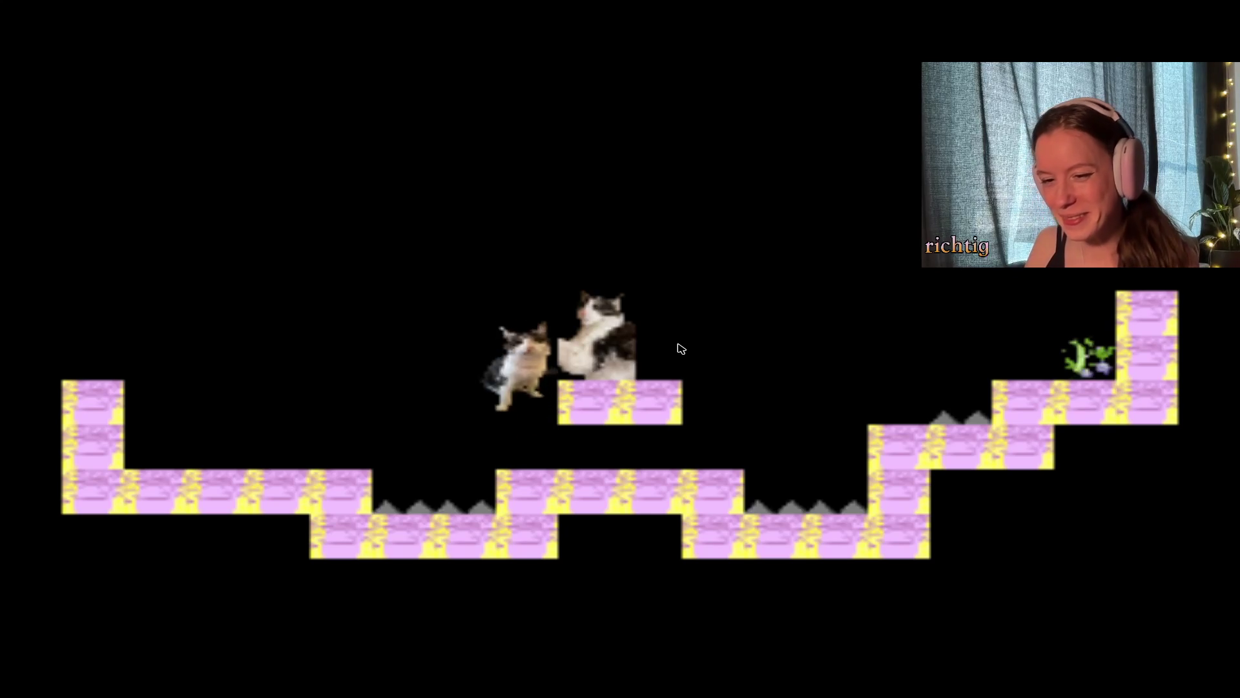
{"action": "key", "text": "Left"}
{"action": "key", "text": "Right"}
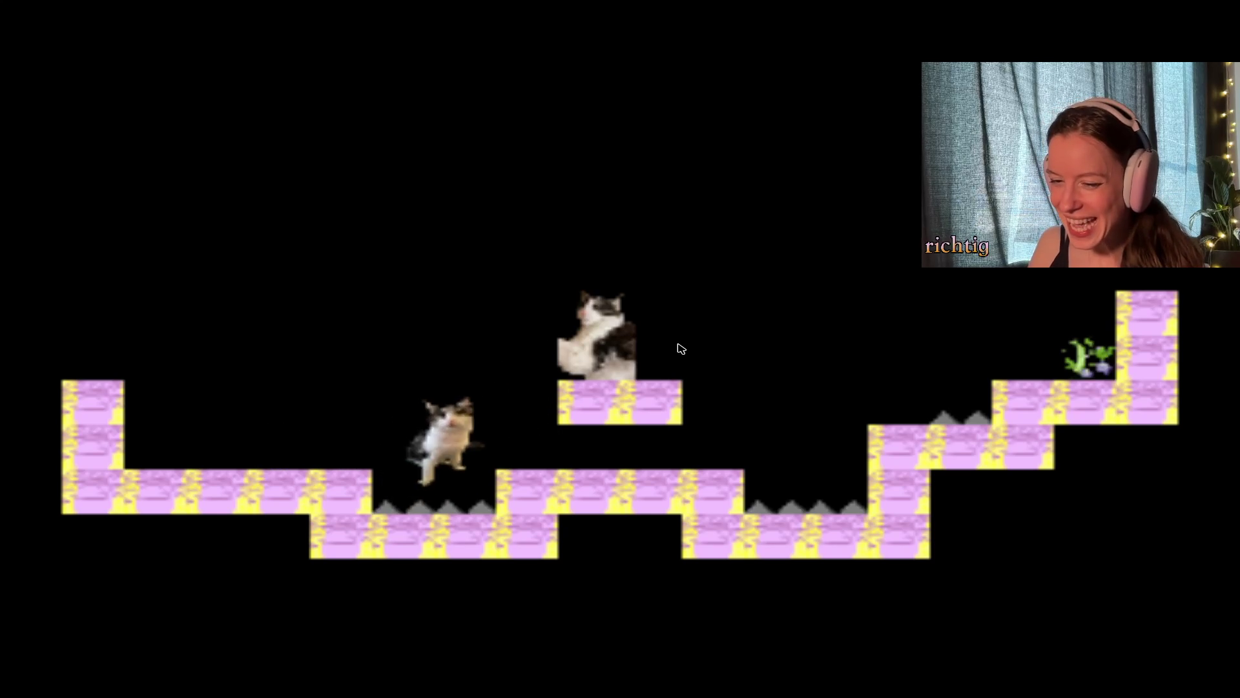
{"action": "key", "text": "Up"}
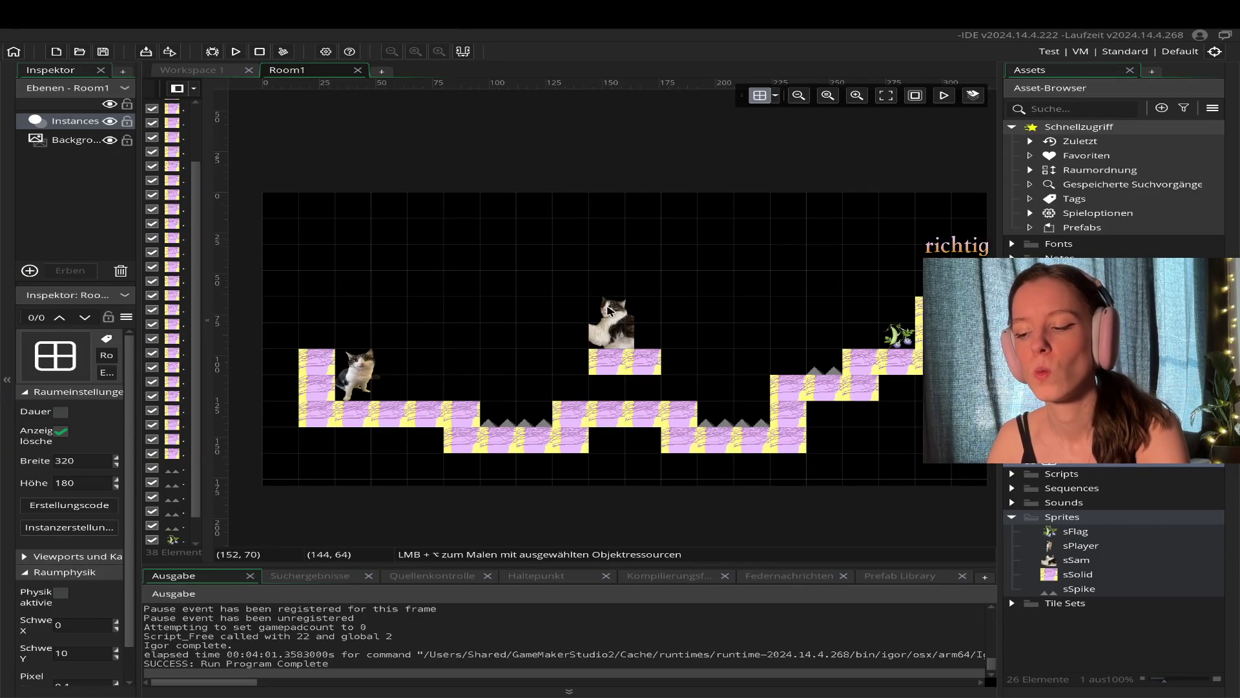
Select the cat on the middle platform, then the oPlayer cat at Room1's left end.
{"action": "mouse_move", "coordinate": [1098, 3]}
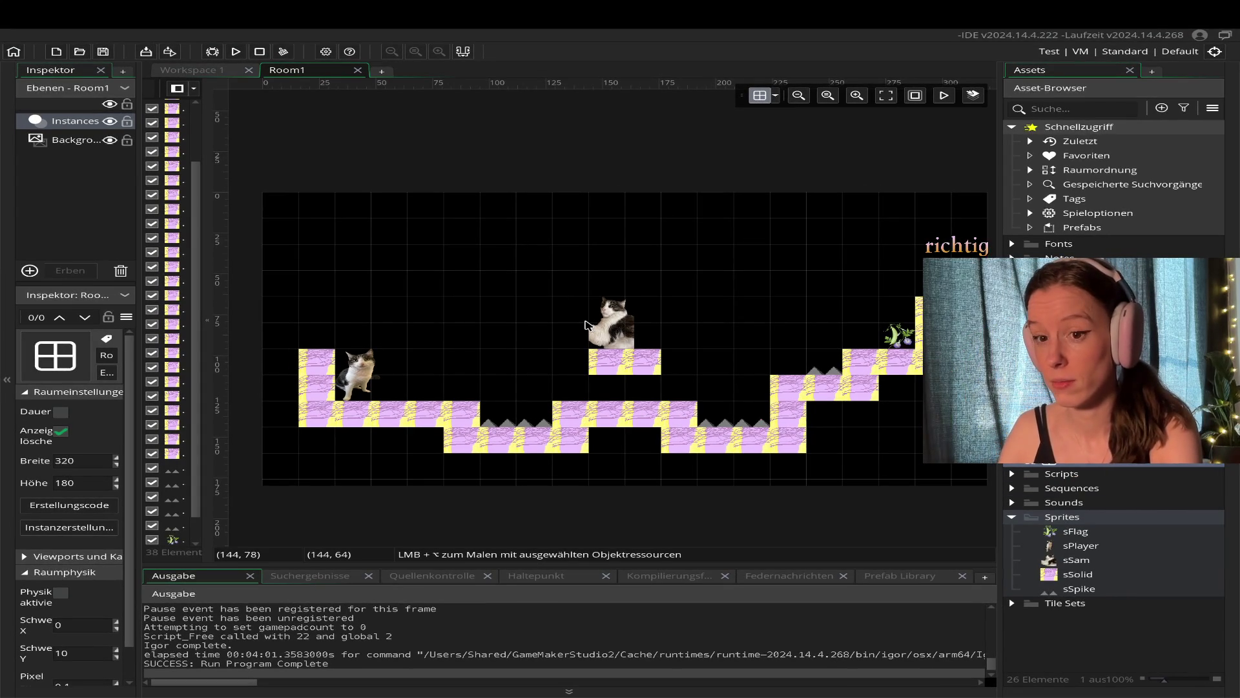
{"action": "left_click", "coordinate": [596, 340]}
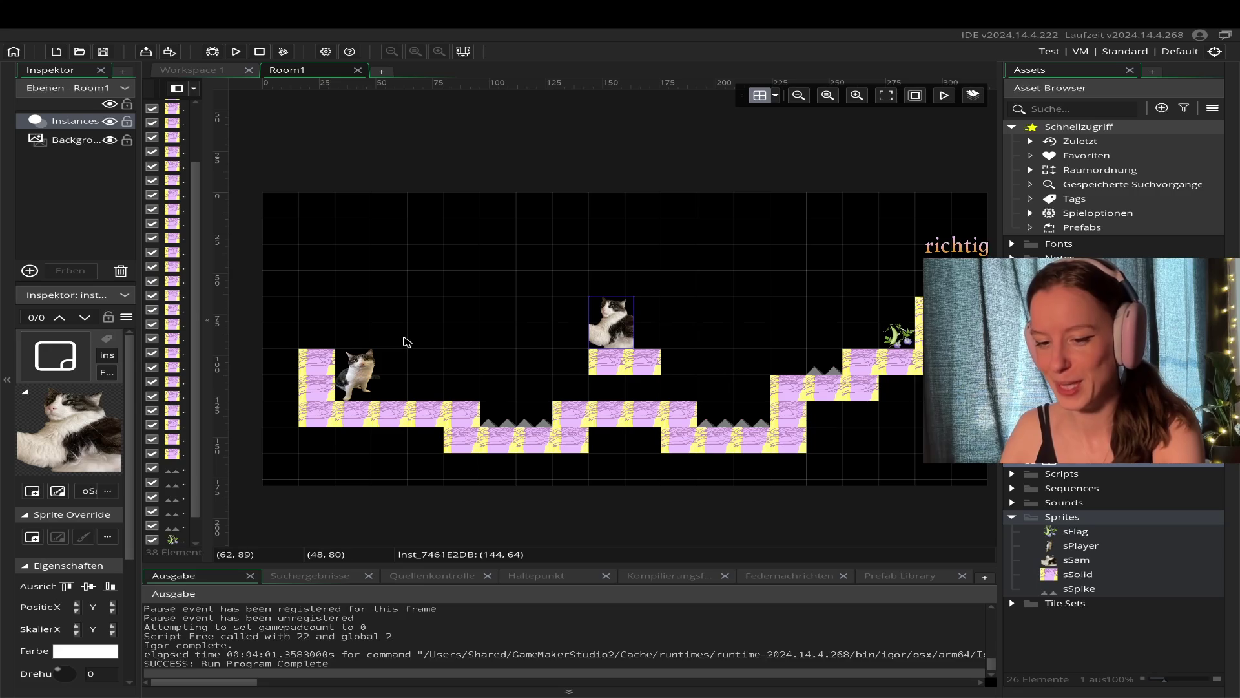
{"action": "left_click", "coordinate": [372, 366]}
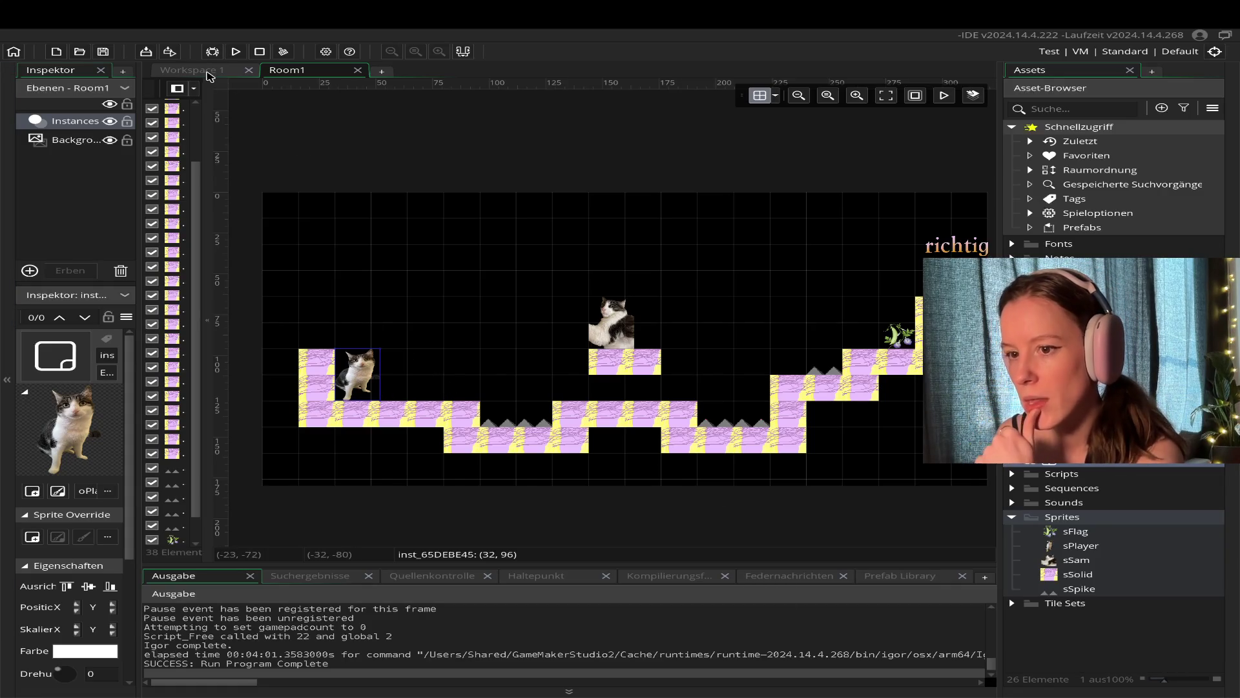
Bring up oPlayer's Step code in Workspace 1, ending in move_and_collide(xsp, ysp, oSolid), and scroll through it.
{"action": "left_click", "coordinate": [208, 76]}
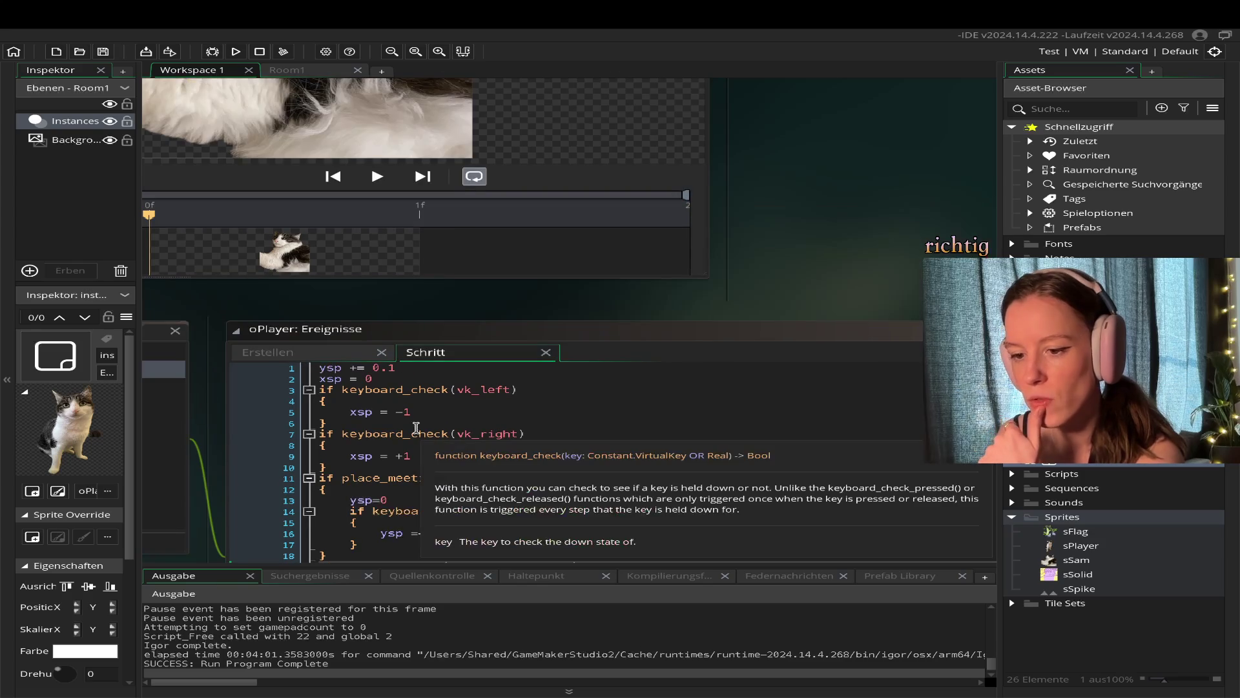
{"action": "scroll", "coordinate": [375, 468], "scroll_direction": "down", "scroll_amount": 3}
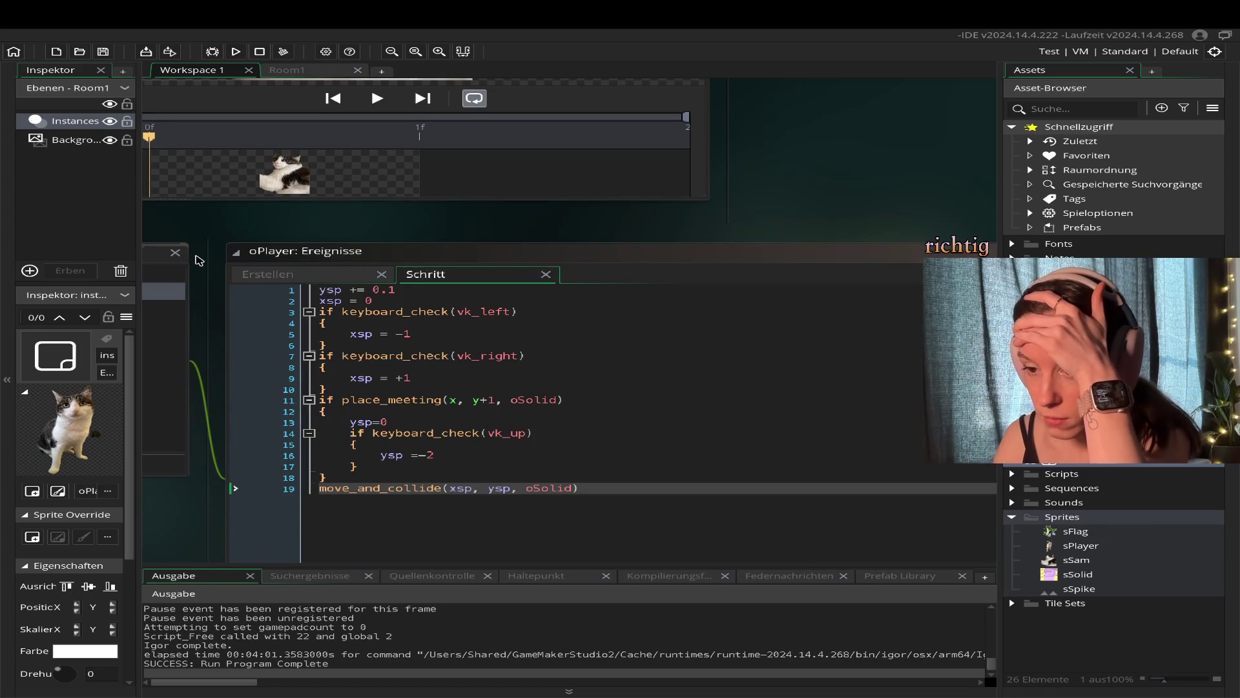
{"action": "double_click", "coordinate": [1080, 464]}
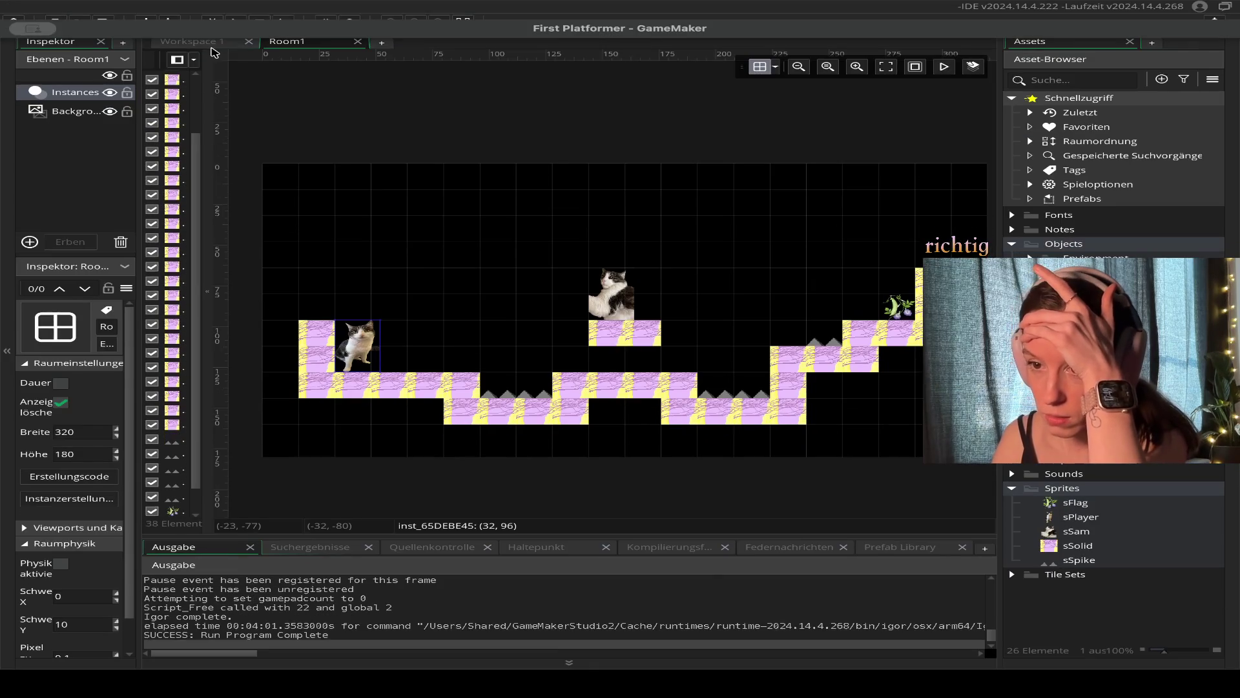
{"action": "left_click", "coordinate": [192, 70]}
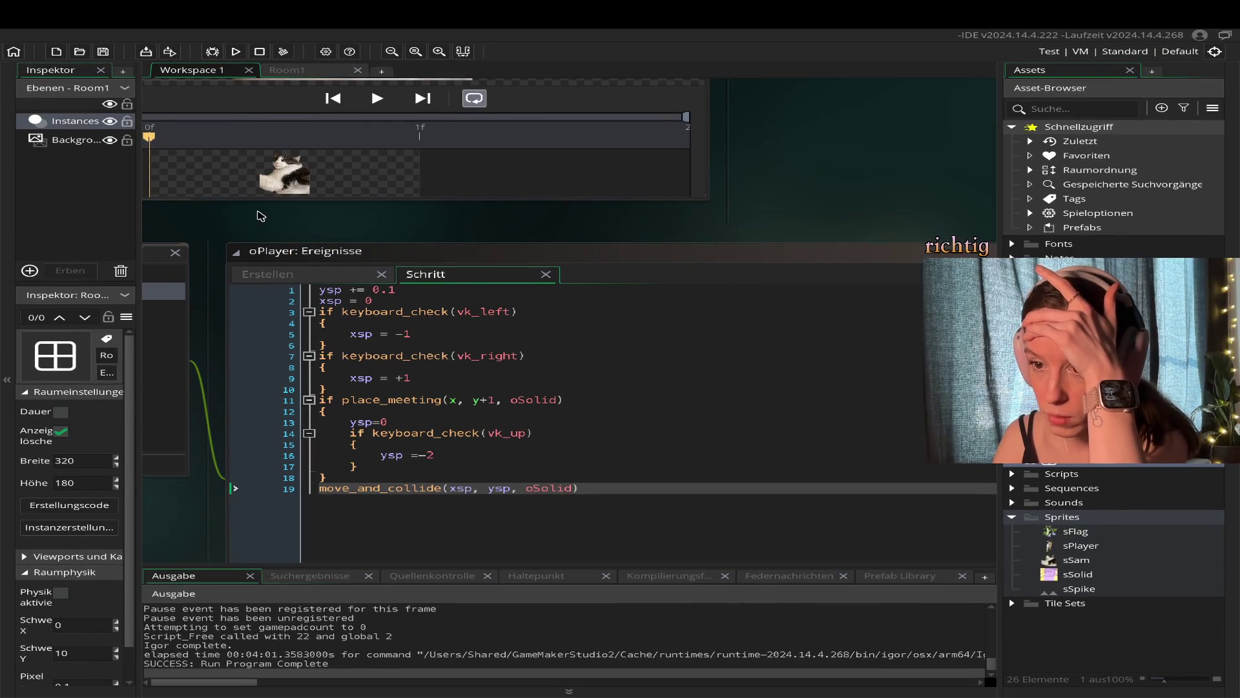
{"action": "scroll", "coordinate": [277, 467], "scroll_direction": "down", "scroll_amount": 1}
{"action": "scroll", "coordinate": [277, 506], "scroll_direction": "up", "scroll_amount": 3}
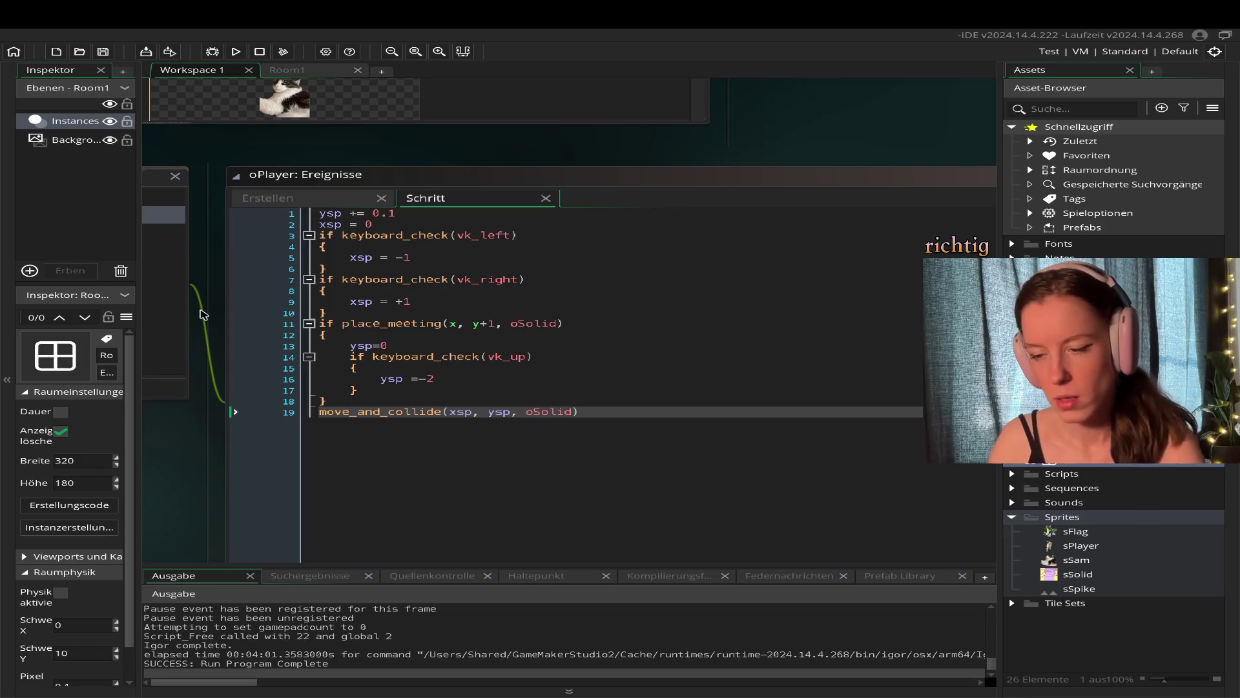
{"action": "scroll", "coordinate": [213, 304], "scroll_direction": "left", "scroll_amount": 5}
{"action": "scroll", "coordinate": [204, 314], "scroll_direction": "left", "scroll_amount": 2}
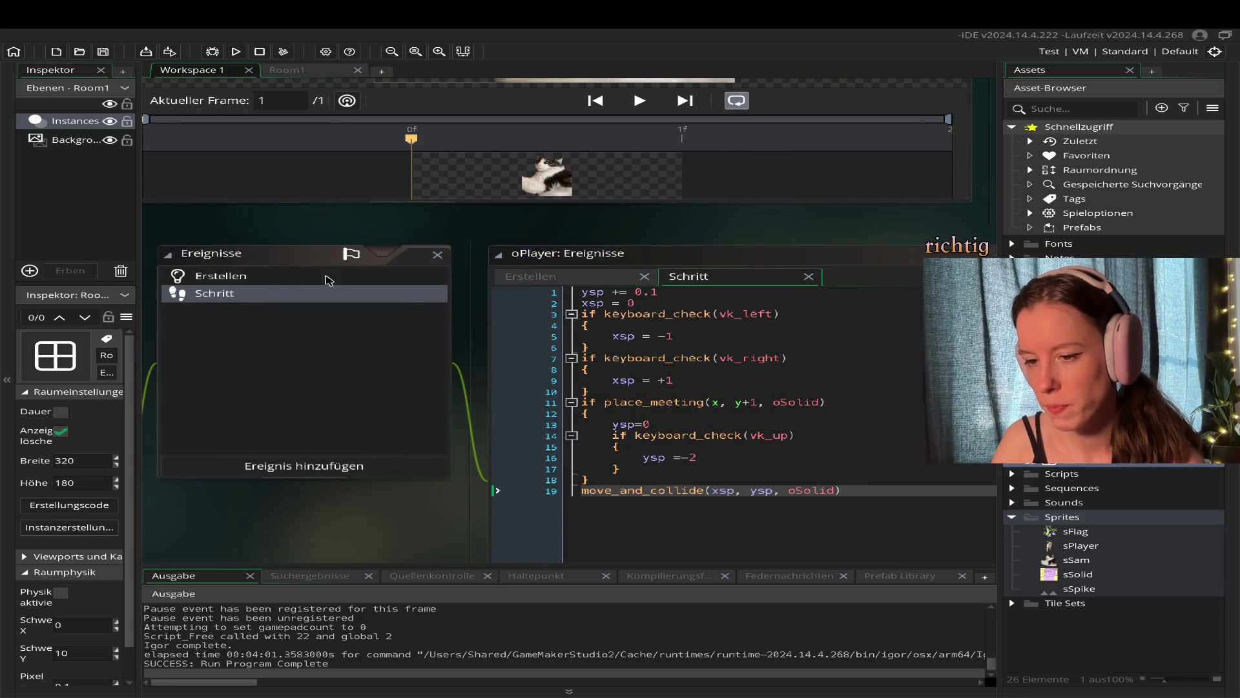
Change oPlayer's Create event call from window_set_size(1280, 720) to window_set_size(1920, 1080).
{"action": "left_click", "coordinate": [352, 278]}
{"action": "left_click", "coordinate": [525, 282]}
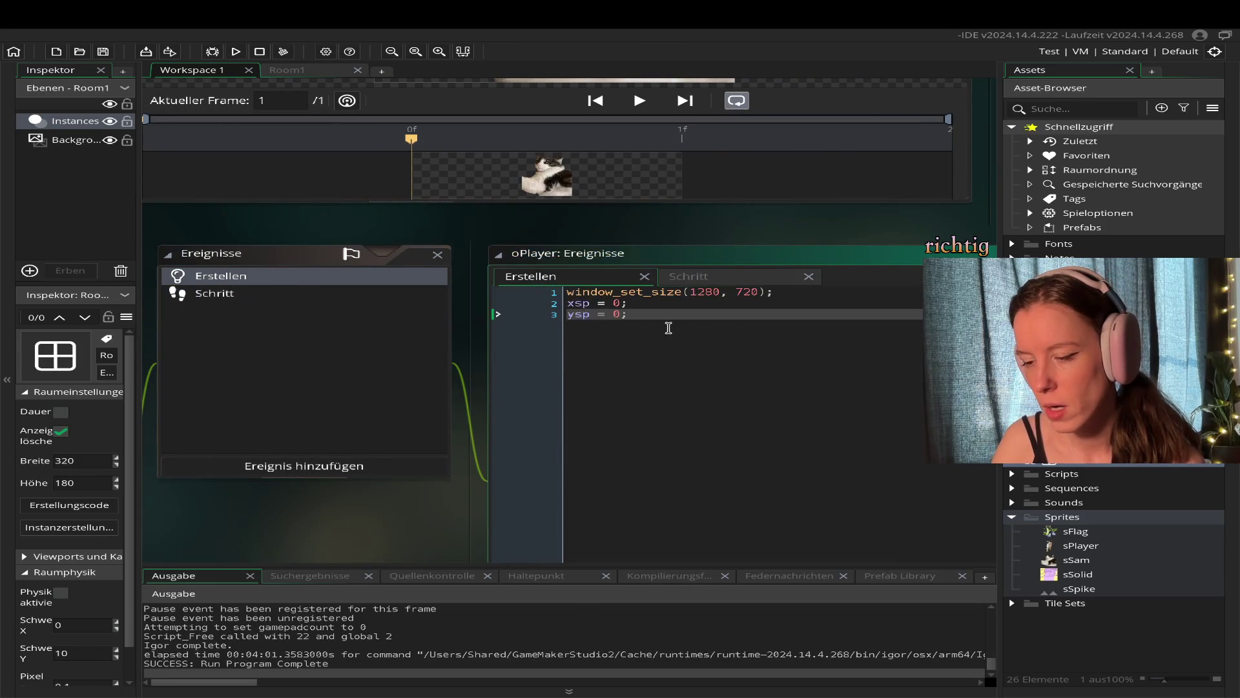
{"action": "left_click", "coordinate": [696, 292]}
{"action": "left_click_drag", "start_coordinate": [719, 292], "coordinate": [699, 294]}
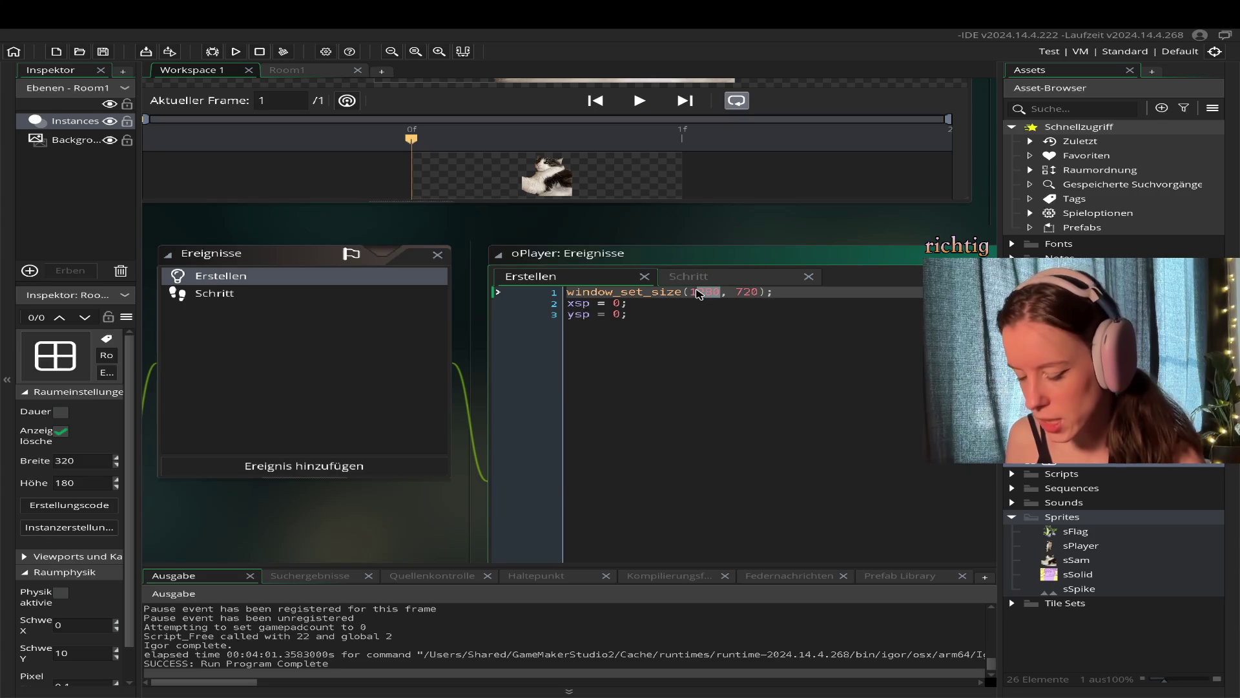
{"action": "type", "text": "920"}
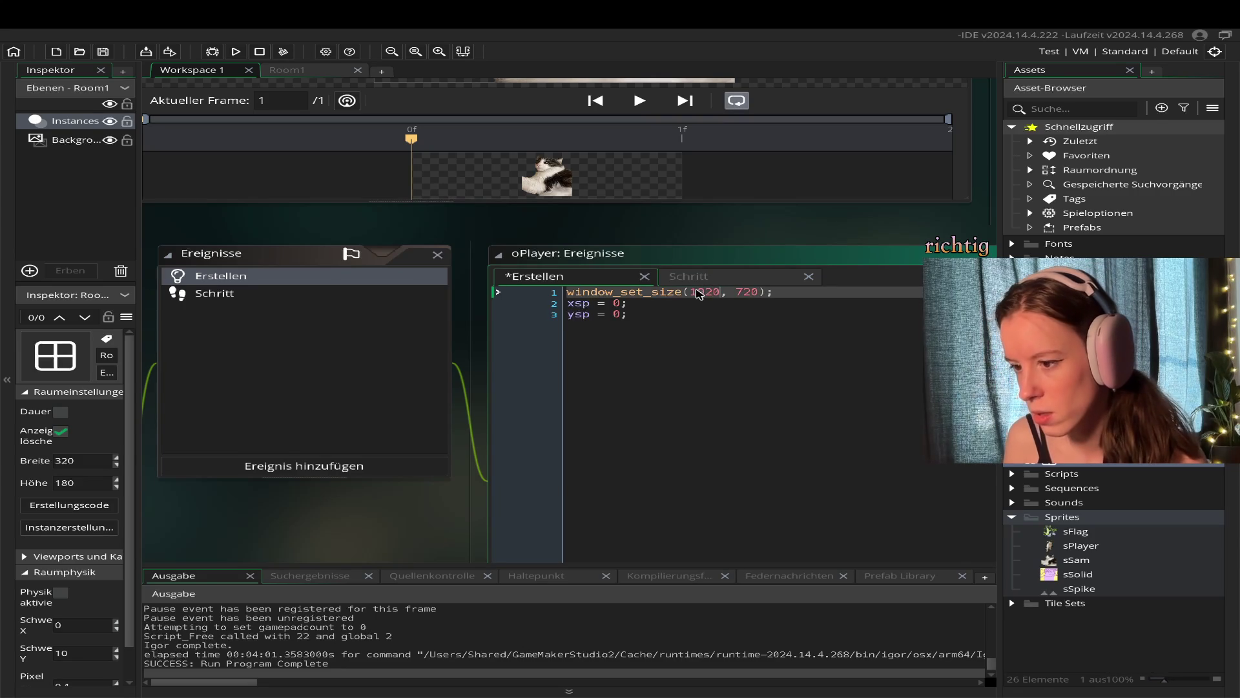
{"action": "double_click", "coordinate": [748, 292]}
{"action": "type", "text": "108"}
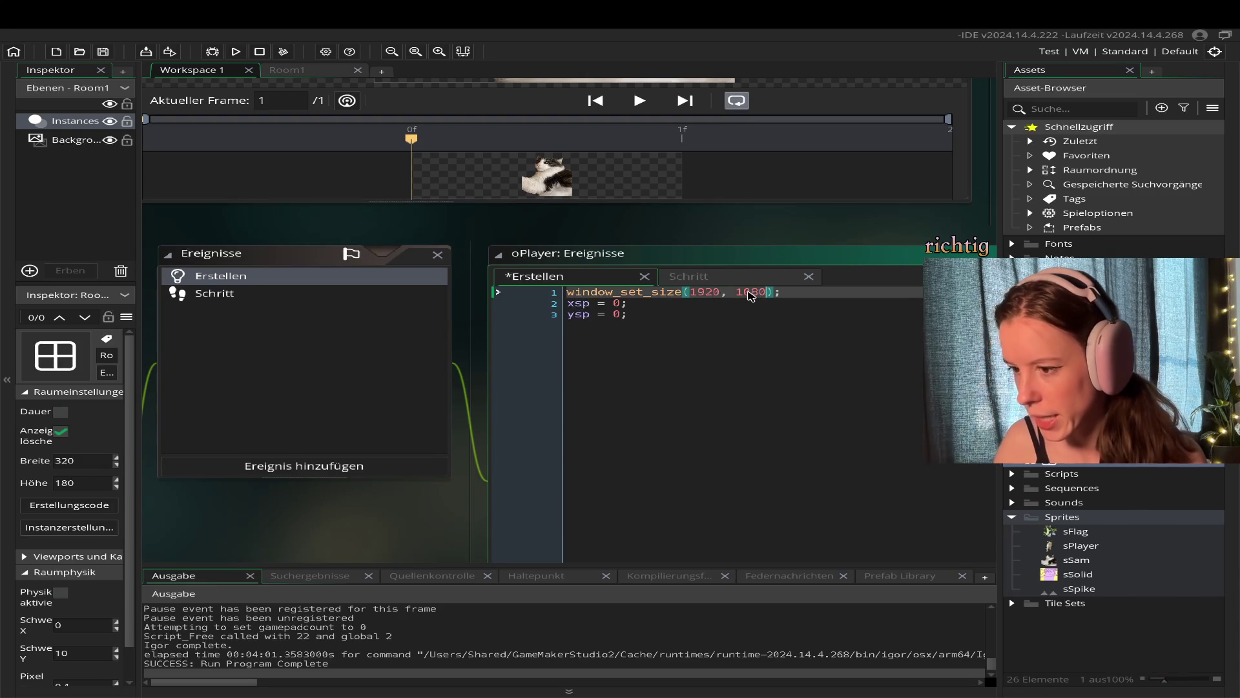
{"action": "left_click", "coordinate": [807, 392]}
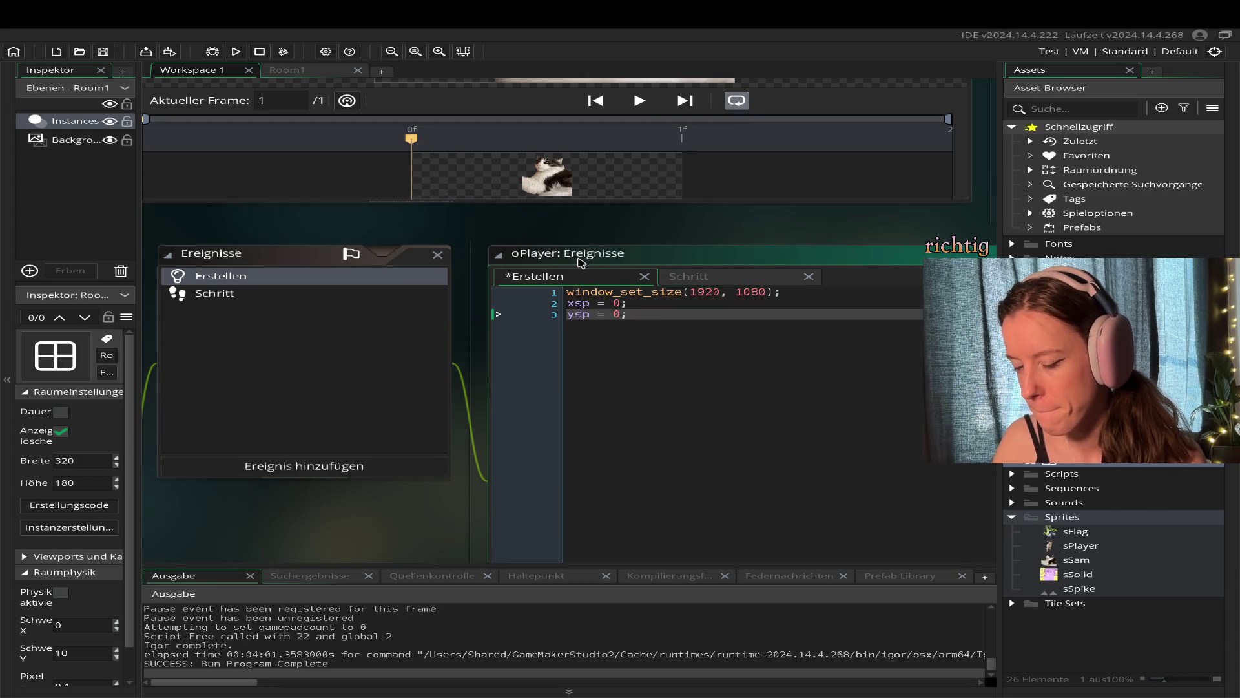
{"action": "scroll", "coordinate": [274, 385], "scroll_direction": "up", "scroll_amount": 7}
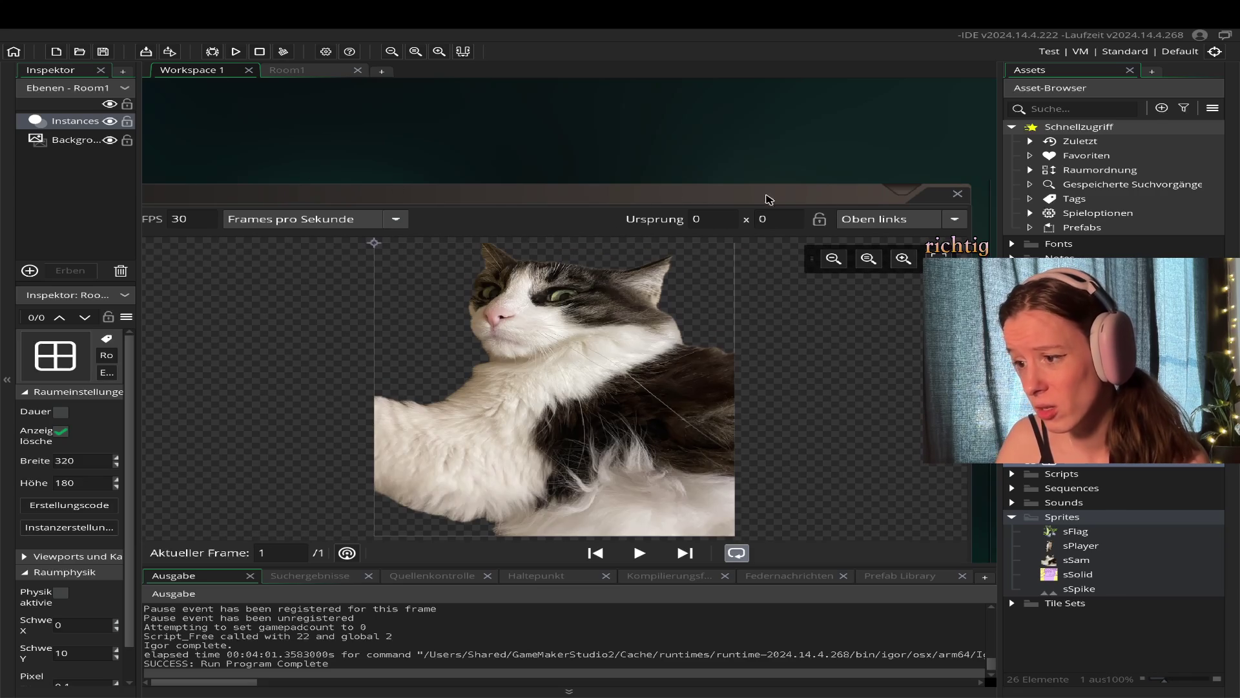
Close the cat sprite editor, open the player instance's oPlayer object, and close its events list.
{"action": "left_click", "coordinate": [958, 194]}
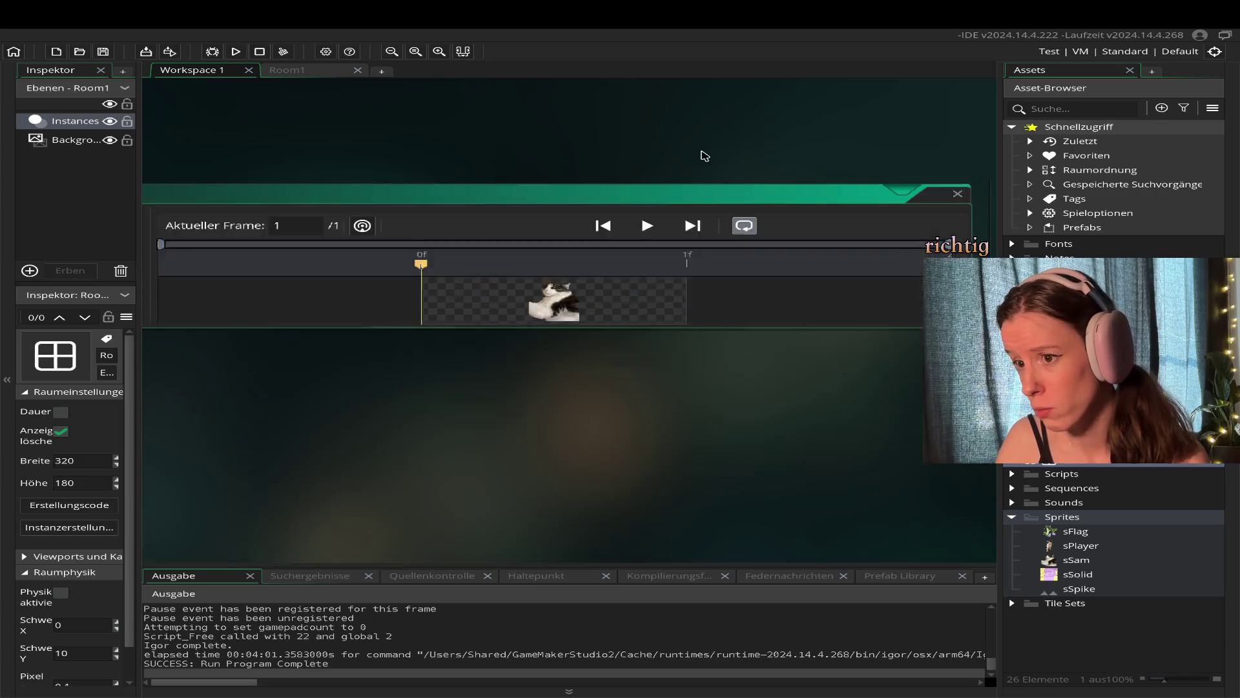
{"action": "left_click", "coordinate": [349, 72]}
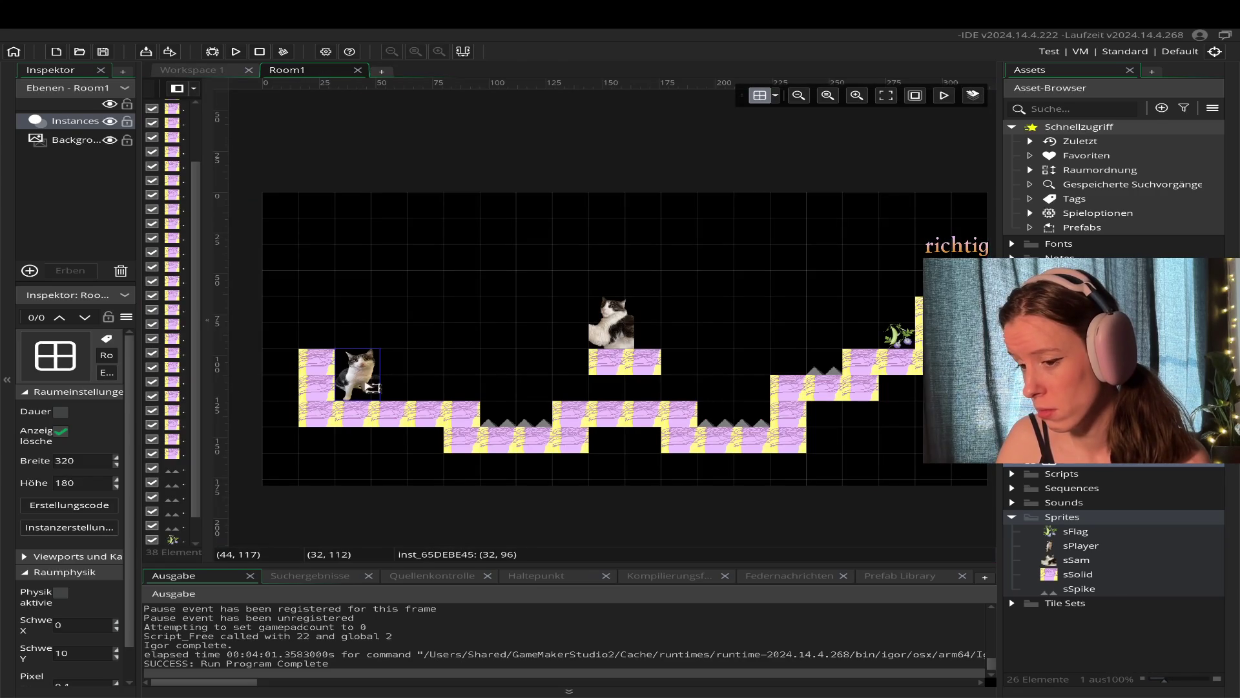
{"action": "double_click", "coordinate": [365, 377]}
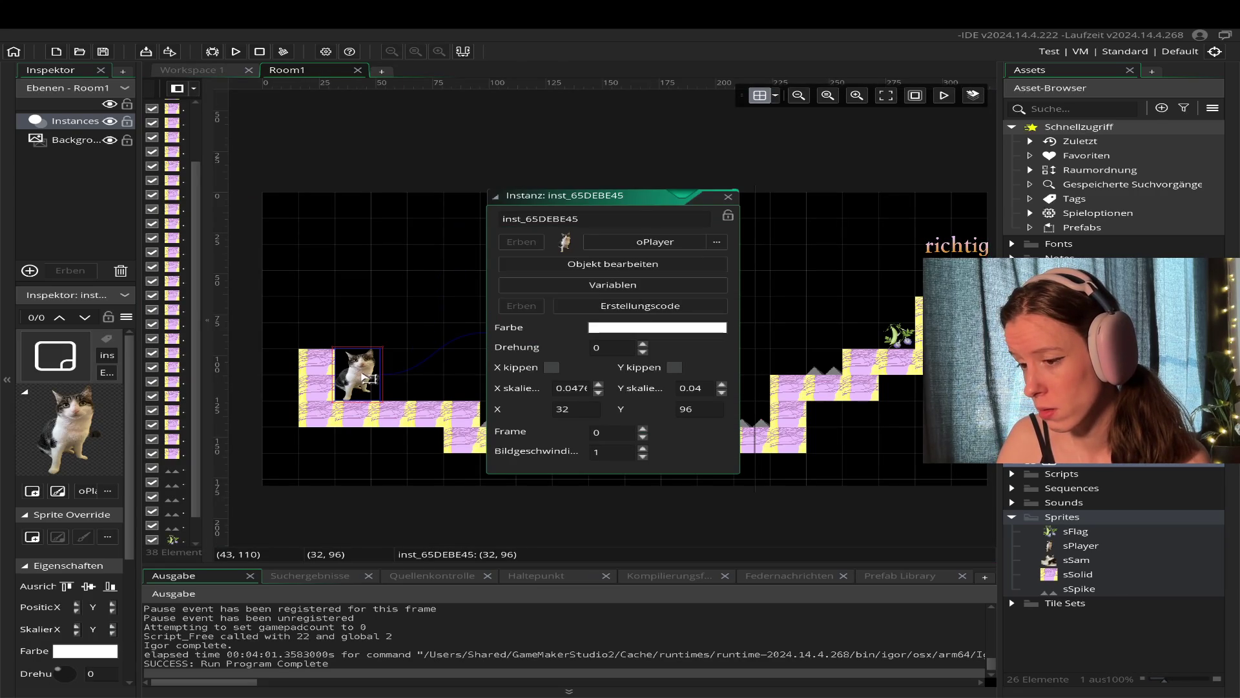
{"action": "left_click", "coordinate": [607, 264]}
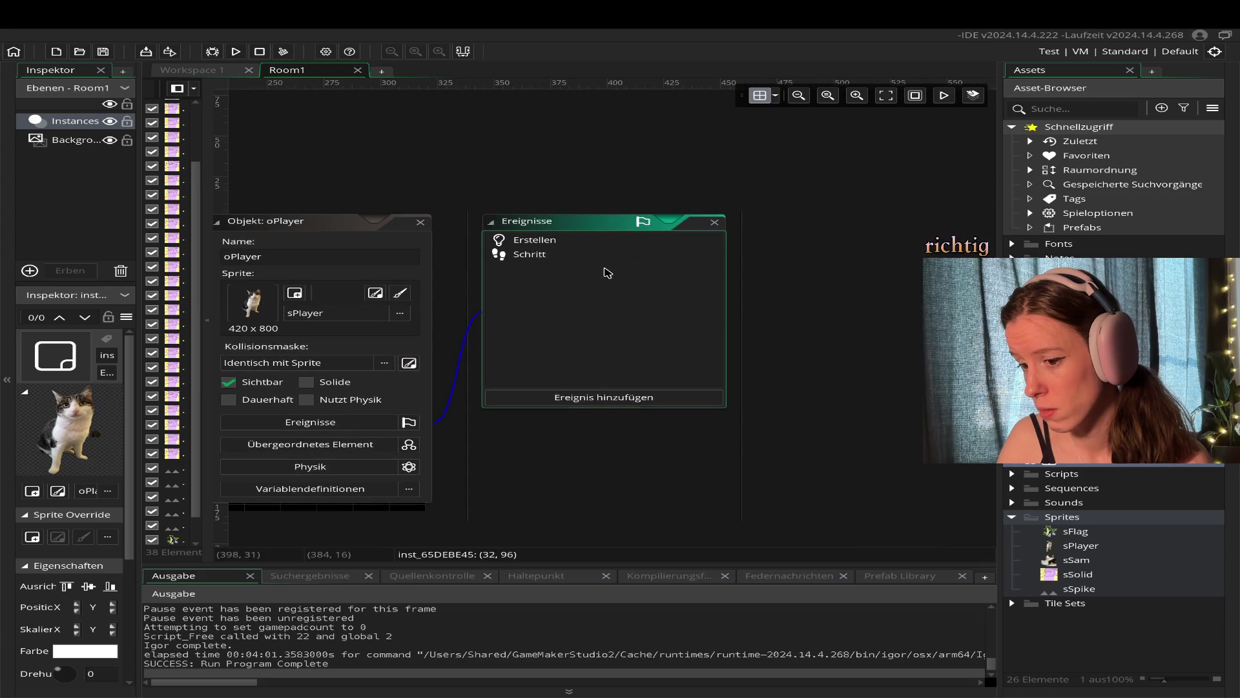
{"action": "left_click", "coordinate": [715, 224]}
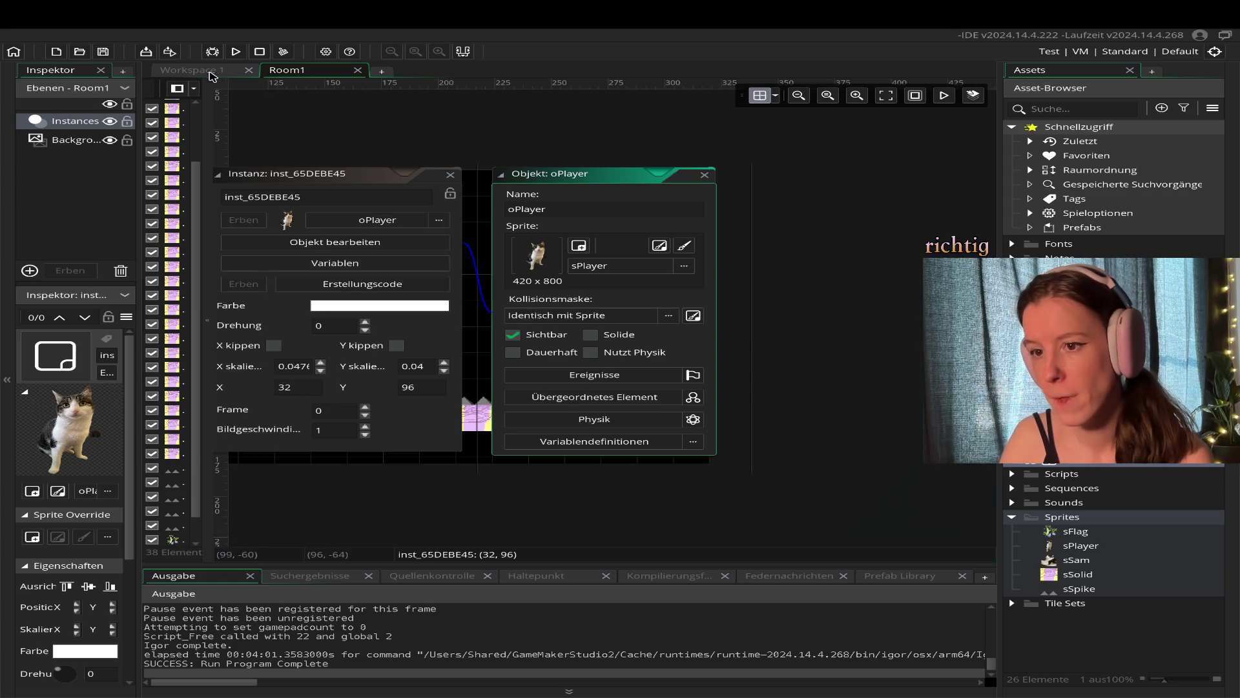
Inspect the 420 x 800 sPlayer sprite in Workspace 1, then close its editor.
{"action": "left_click", "coordinate": [236, 71]}
{"action": "double_click", "coordinate": [1082, 546]}
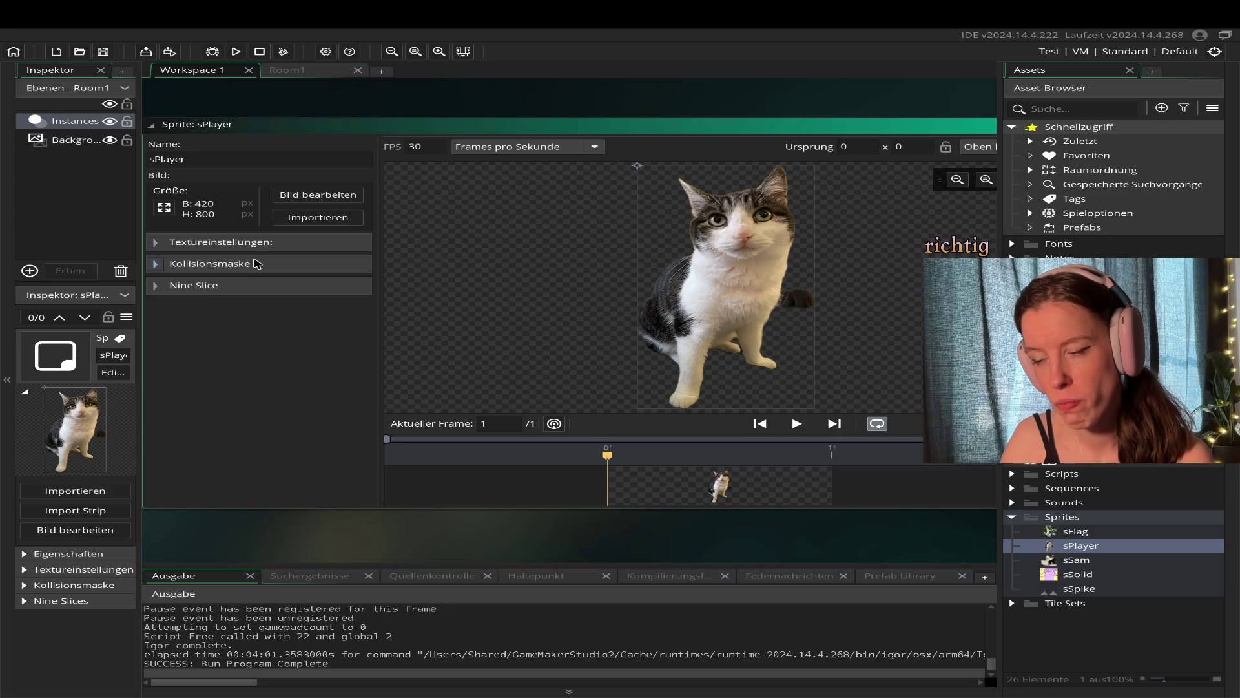
{"action": "left_click_drag", "start_coordinate": [900, 127], "coordinate": [714, 180]}
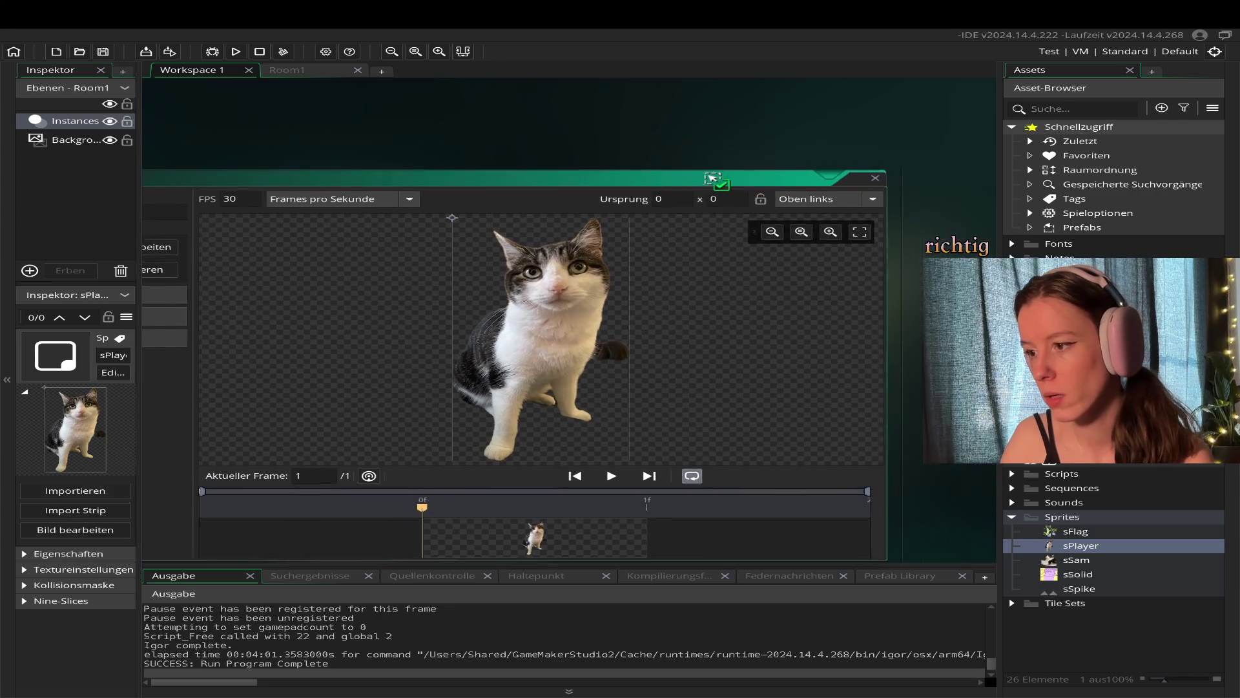
{"action": "left_click", "coordinate": [871, 179]}
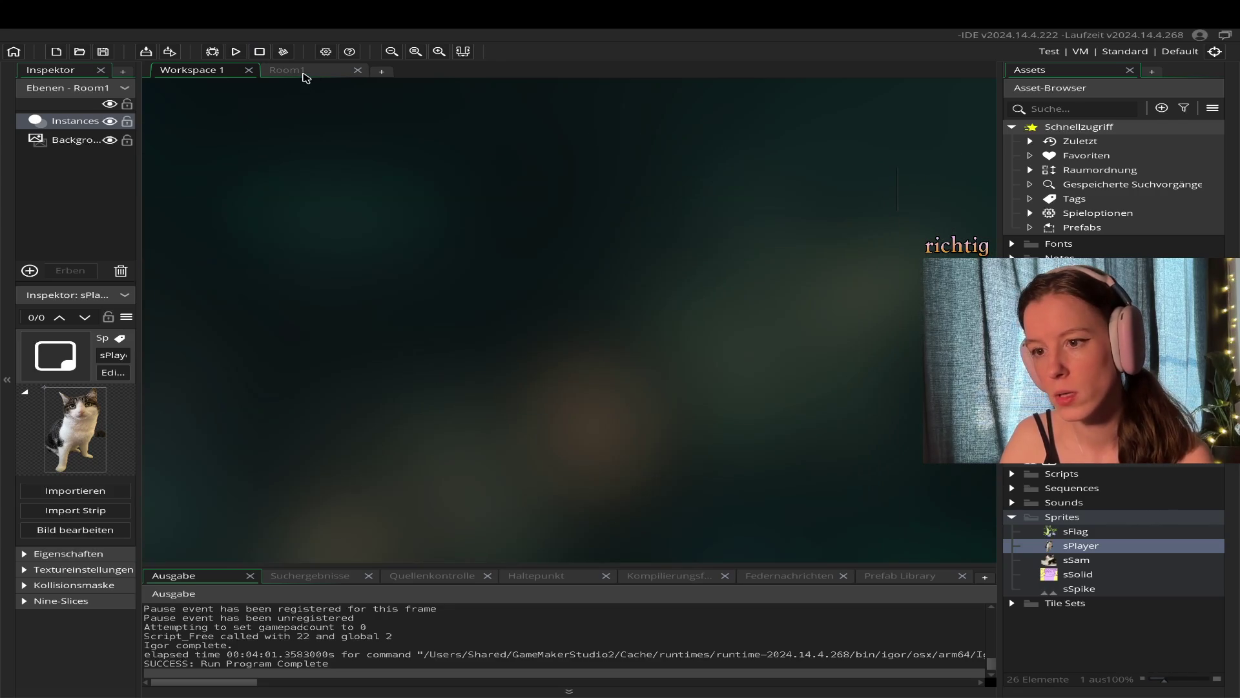
Back in Room1, close the oPlayer object and player instance property windows.
{"action": "left_click", "coordinate": [304, 73]}
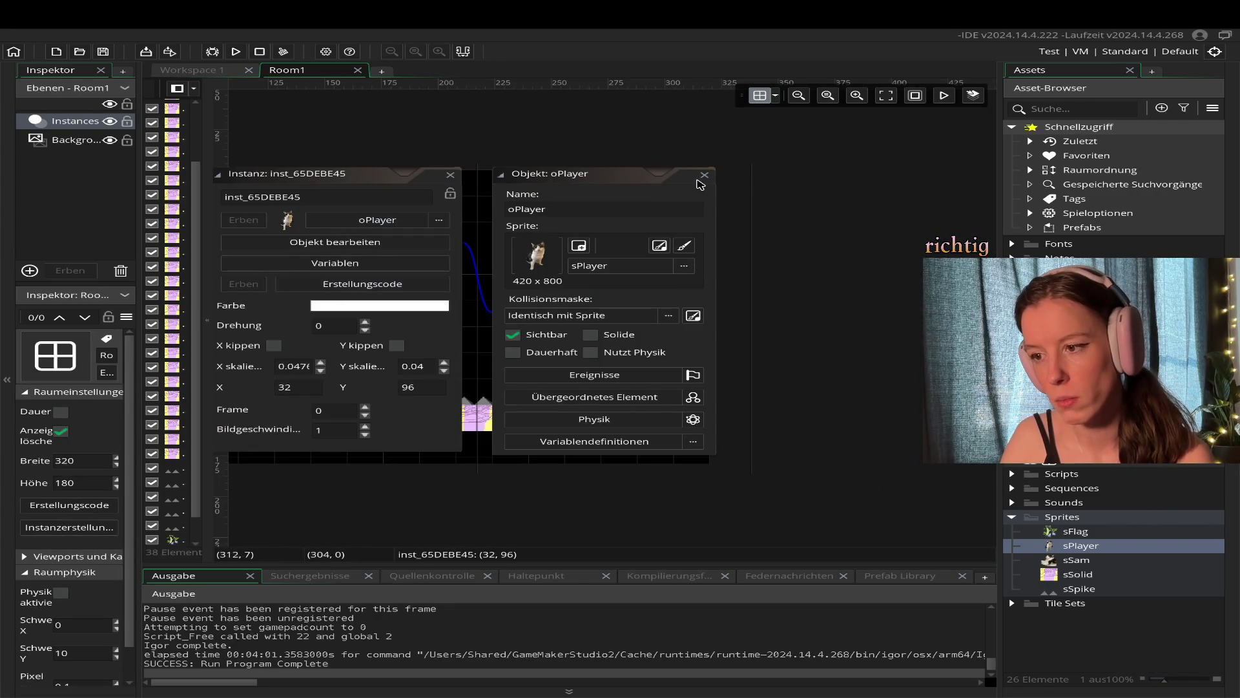
{"action": "left_click", "coordinate": [704, 175]}
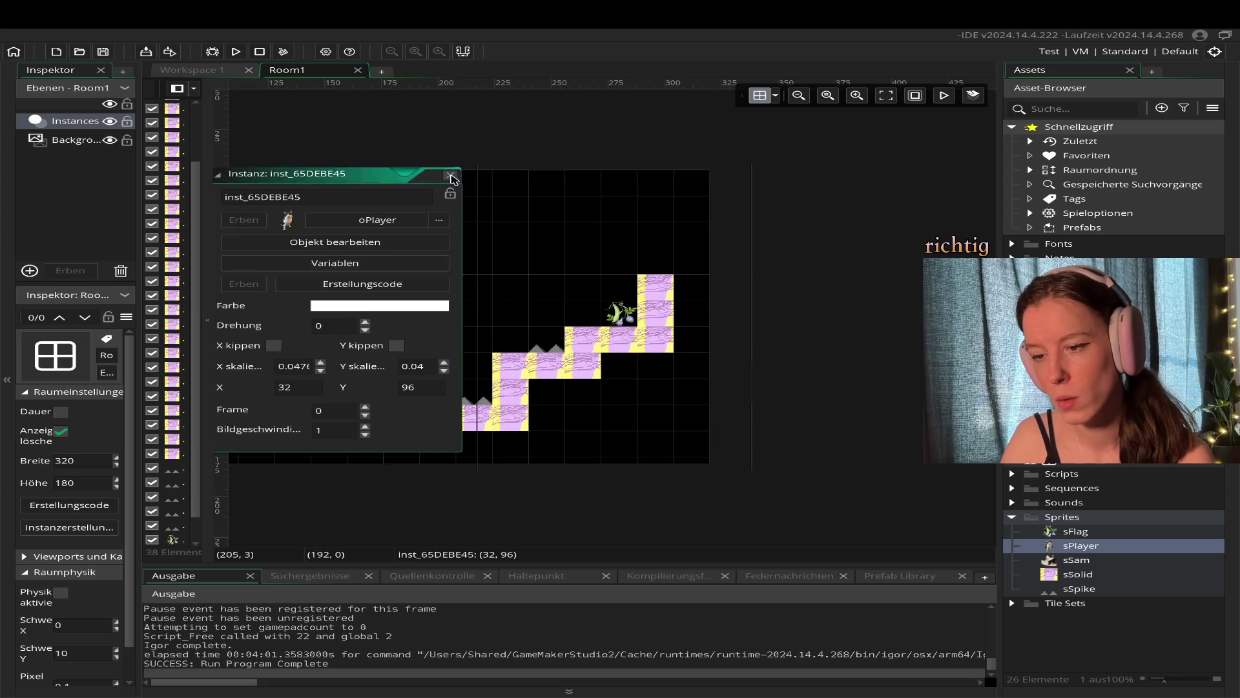
{"action": "left_click", "coordinate": [452, 179]}
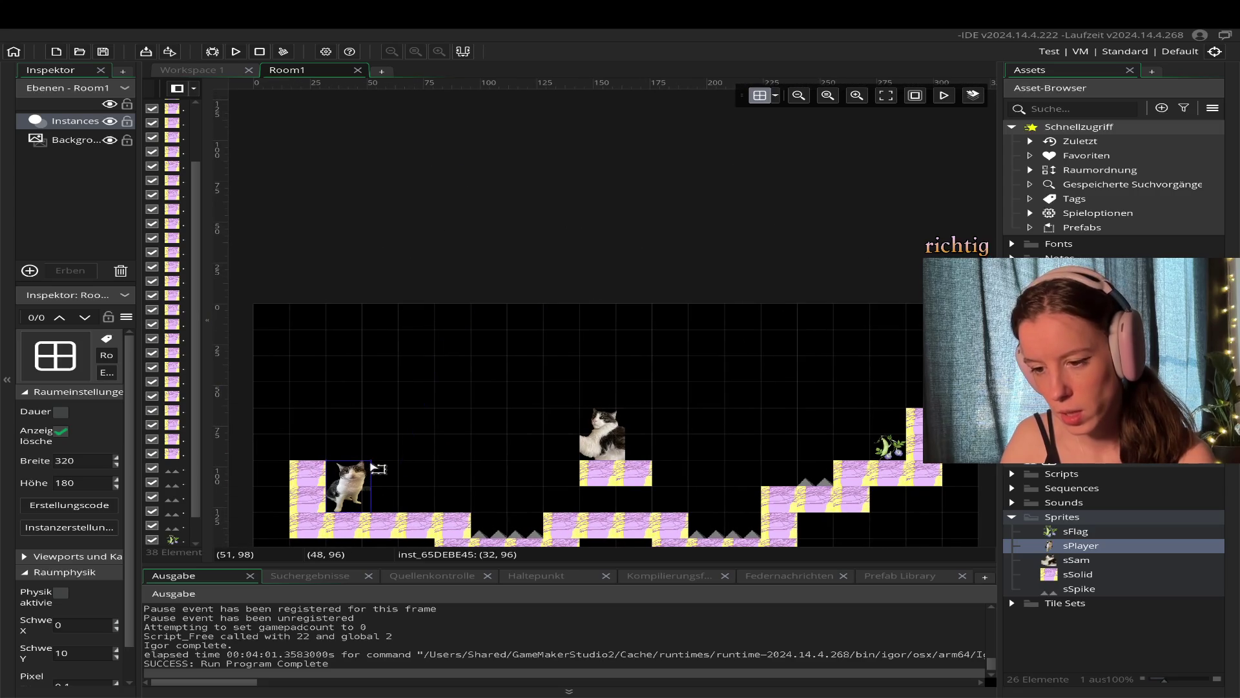
Squash the left player cat and the platform cat vertically so they sit on their blocks.
{"action": "left_click_drag", "start_coordinate": [373, 468], "coordinate": [368, 463]}
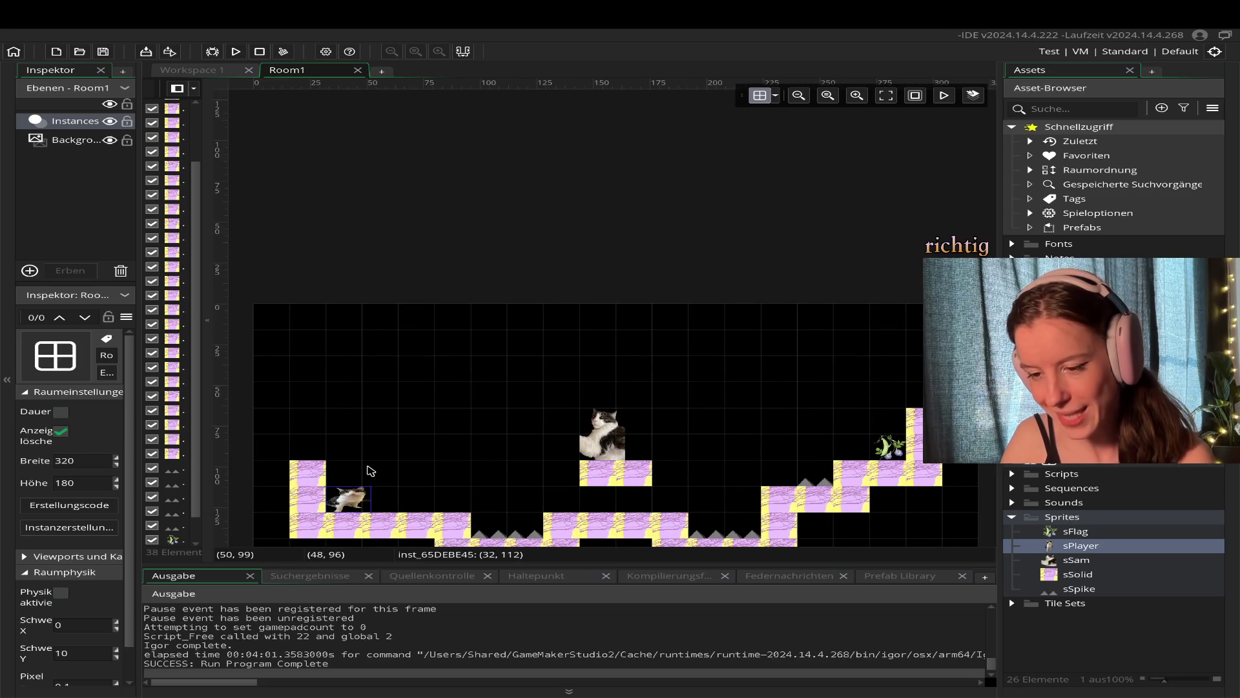
{"action": "left_click", "coordinate": [585, 436]}
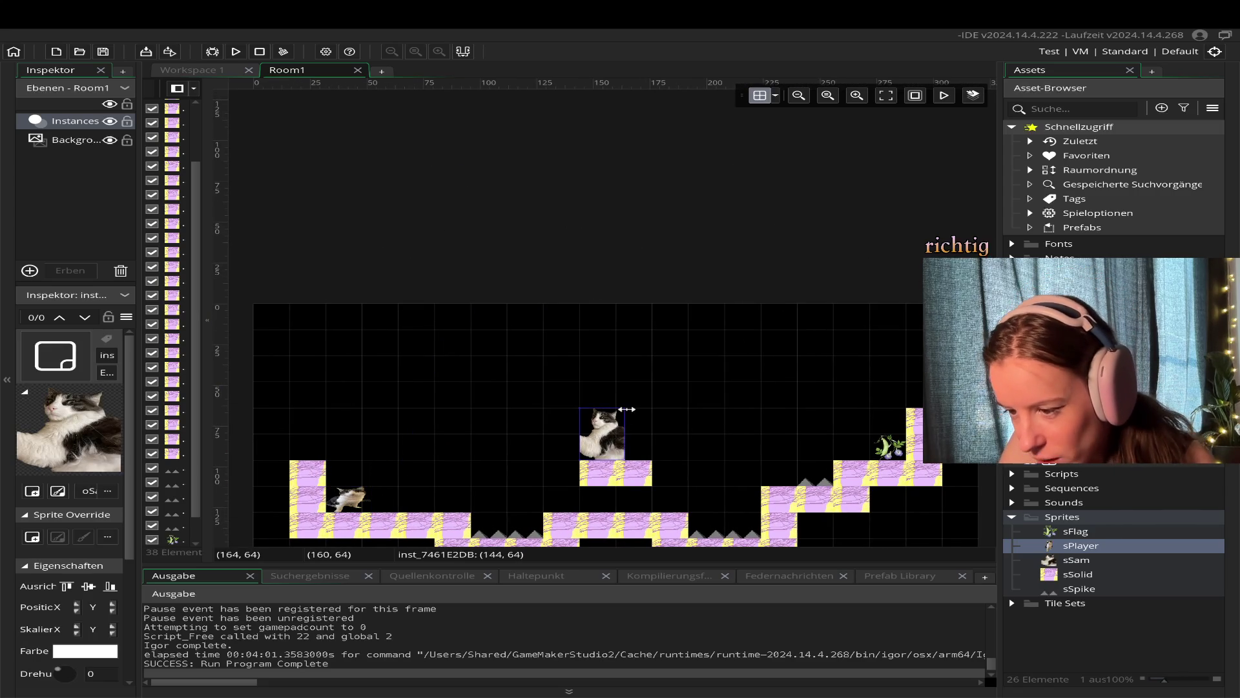
{"action": "left_click_drag", "start_coordinate": [624, 407], "coordinate": [620, 419]}
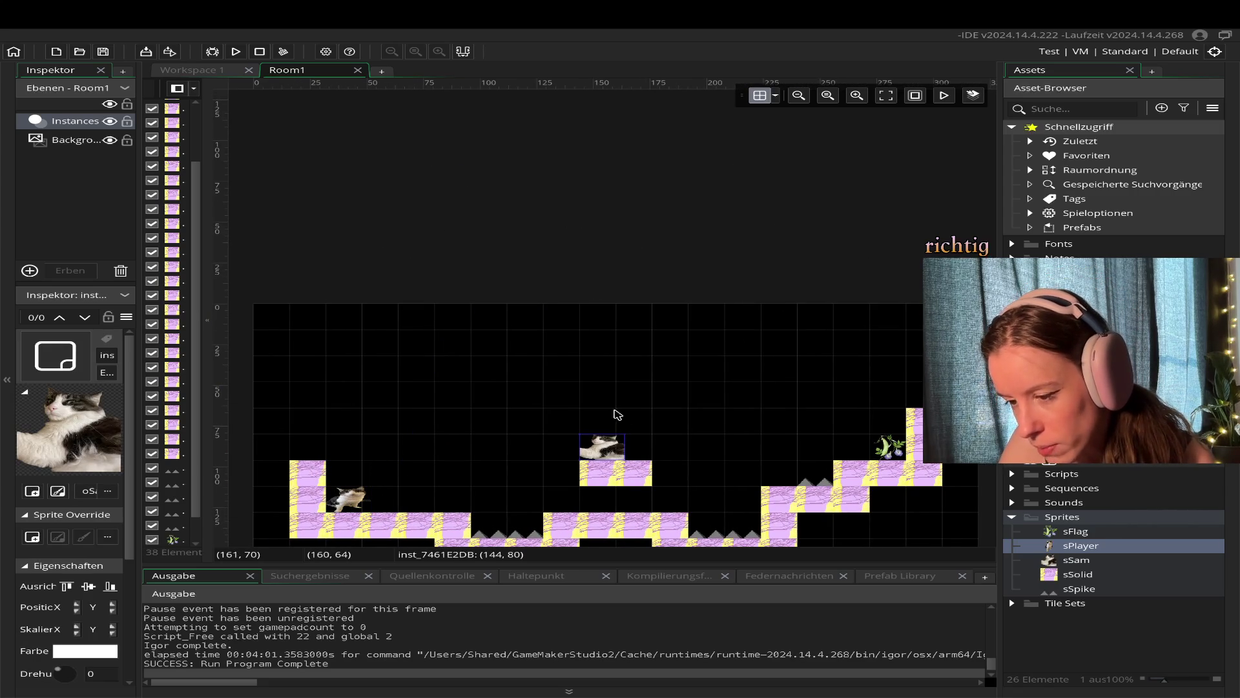
{"action": "scroll", "coordinate": [445, 406], "scroll_direction": "down", "scroll_amount": 3}
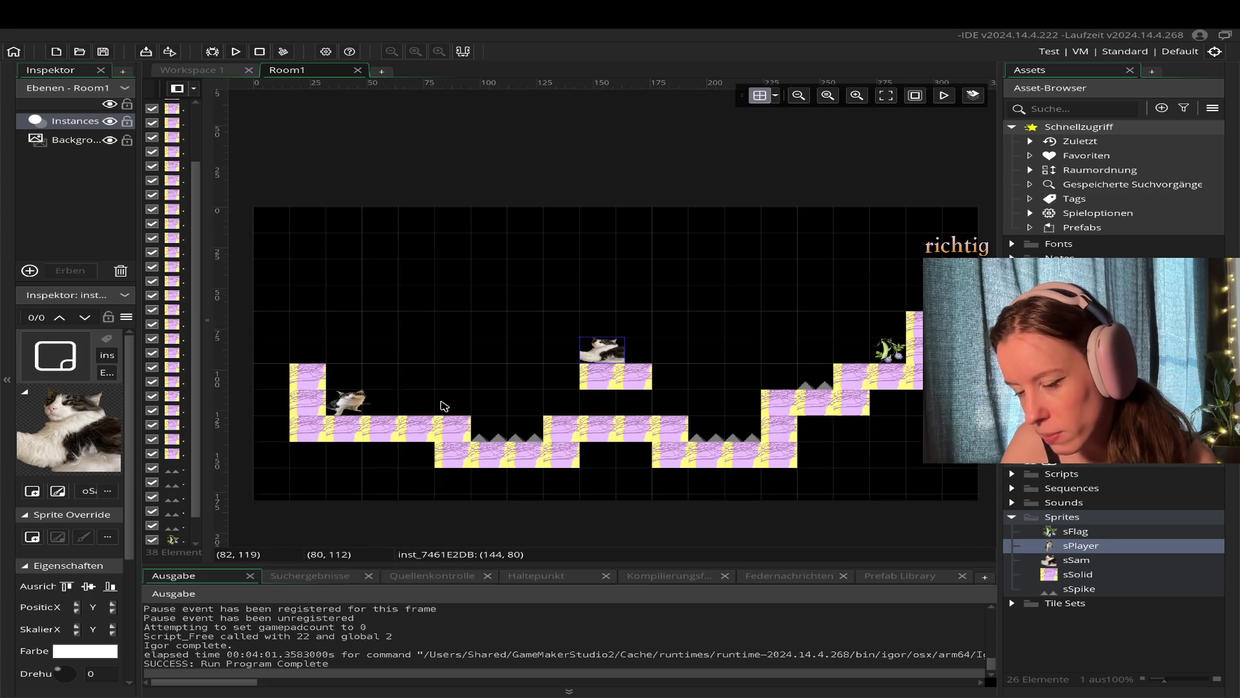
{"action": "left_click", "coordinate": [420, 260]}
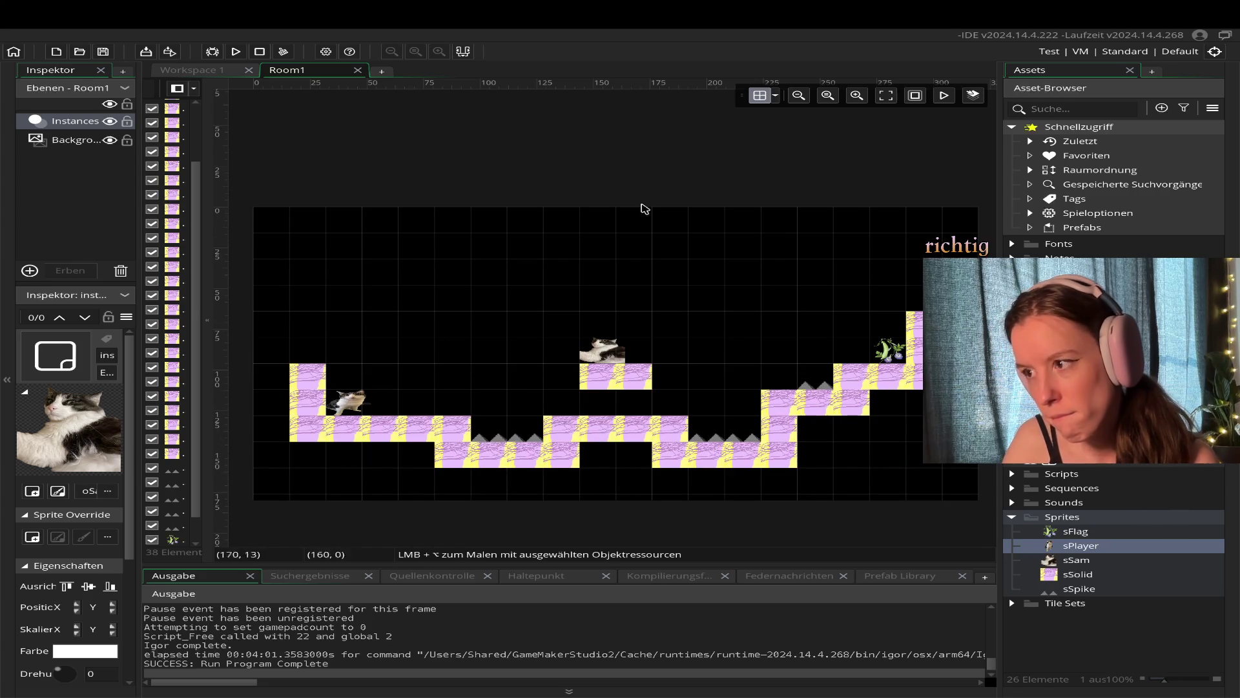
Toggle the room animation preview on and off, then run the game to test Room1.
{"action": "left_click", "coordinate": [946, 97]}
{"action": "left_click", "coordinate": [945, 97]}
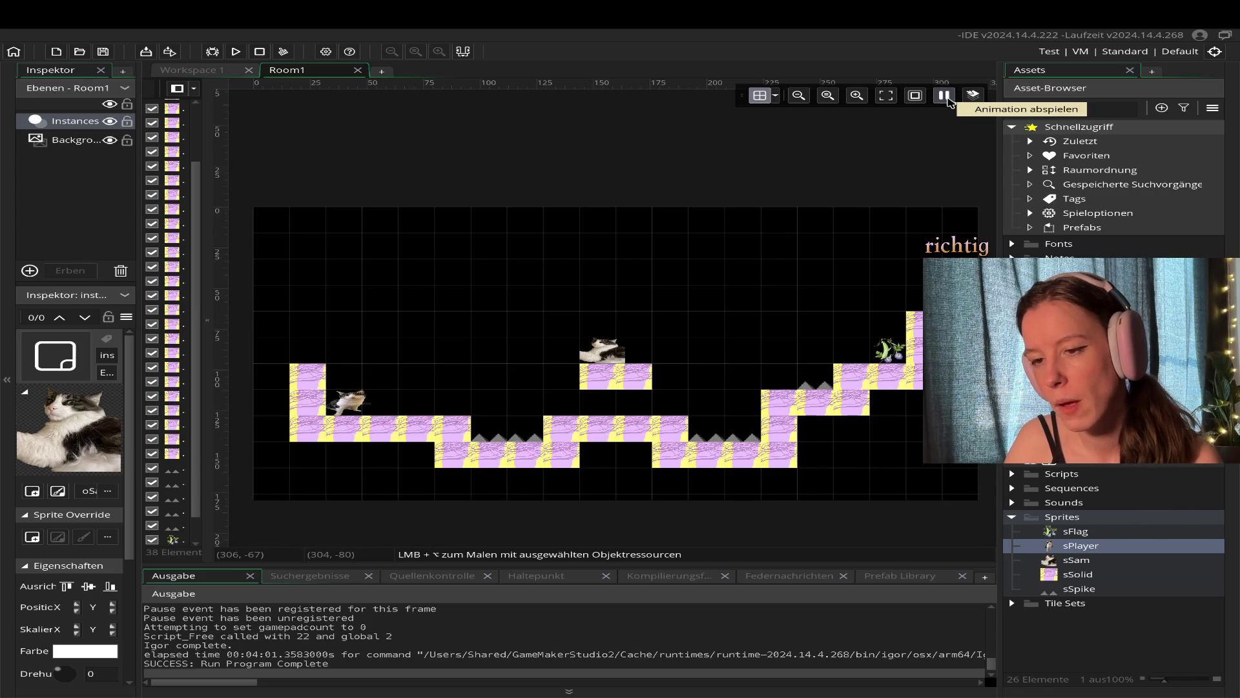
{"action": "left_click", "coordinate": [237, 52]}
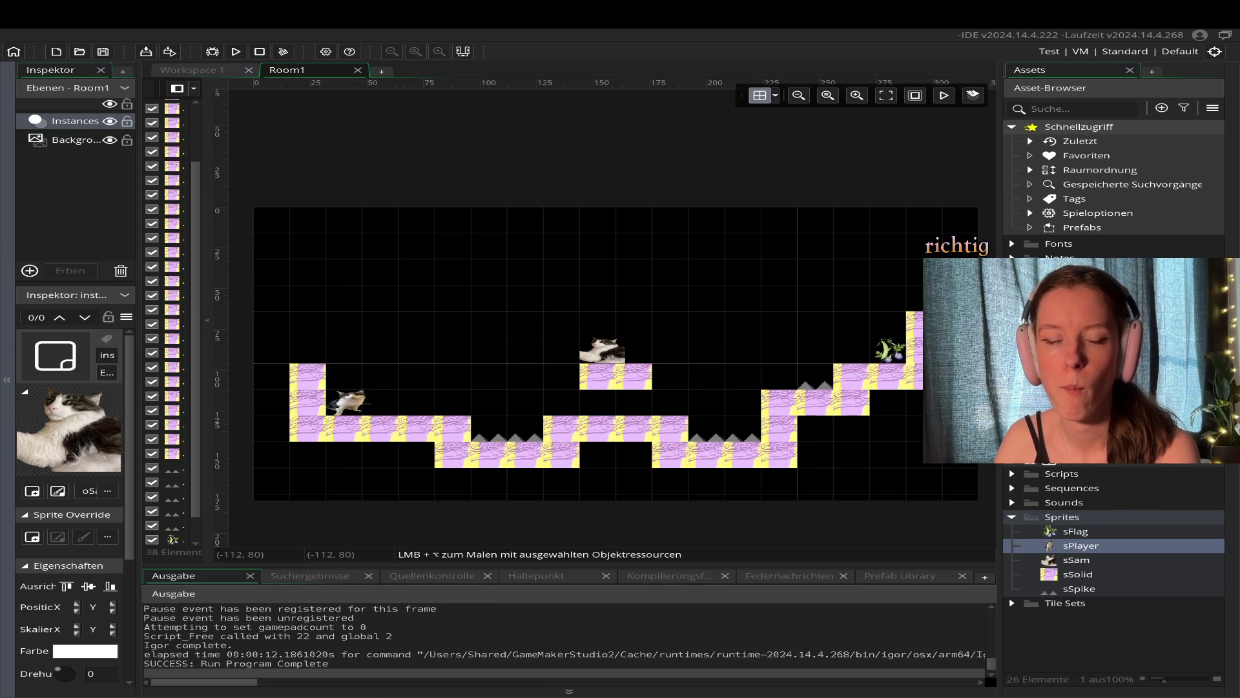
Select the striped block and the player cat, then run the game again.
{"action": "left_click", "coordinate": [435, 423]}
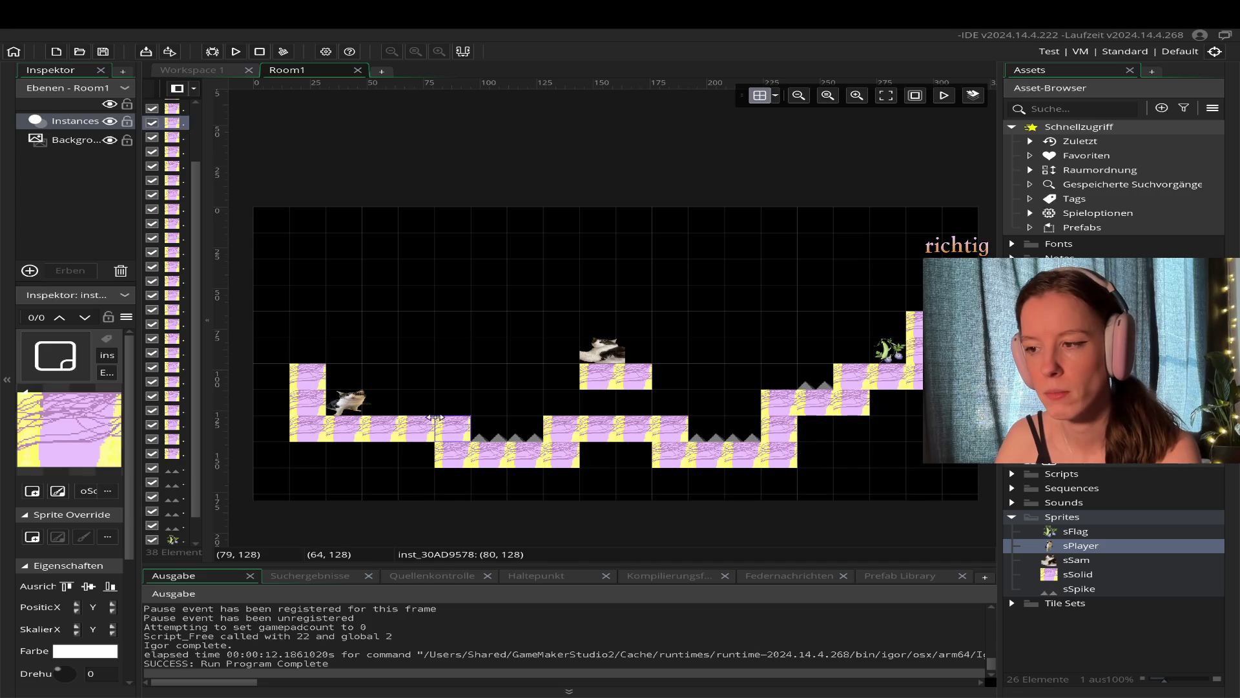
{"action": "left_click", "coordinate": [352, 395]}
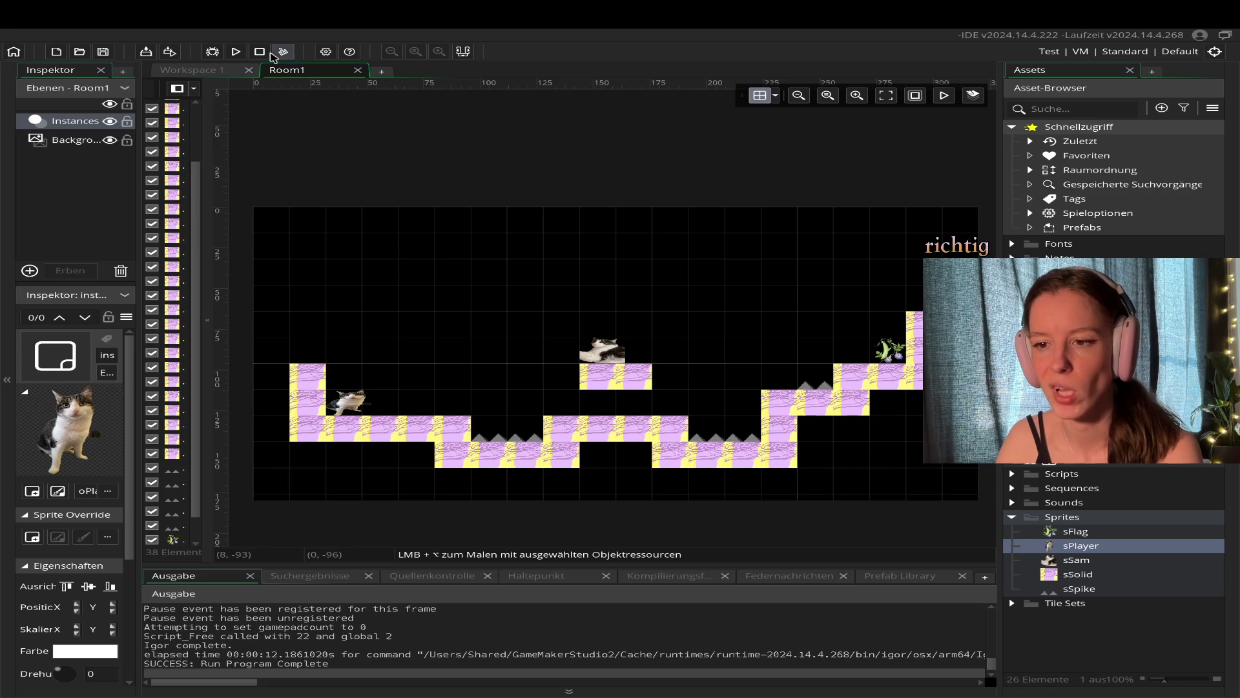
{"action": "left_click", "coordinate": [236, 51]}
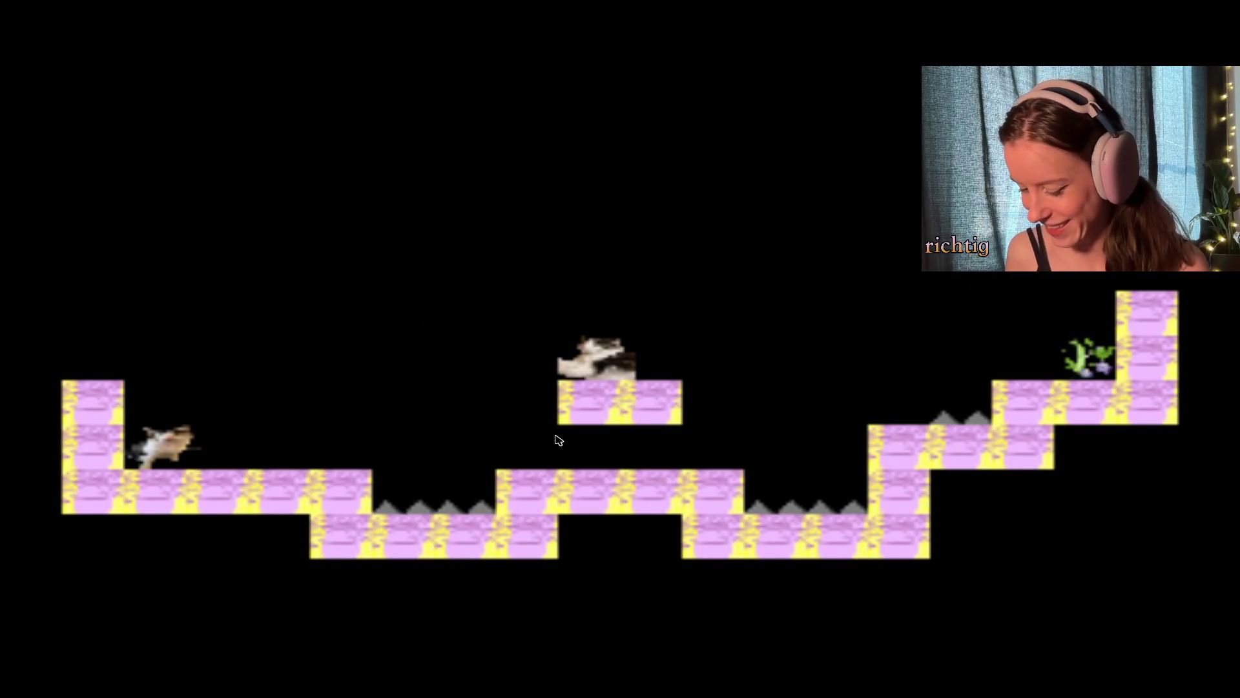
{"action": "key", "text": "Right"}
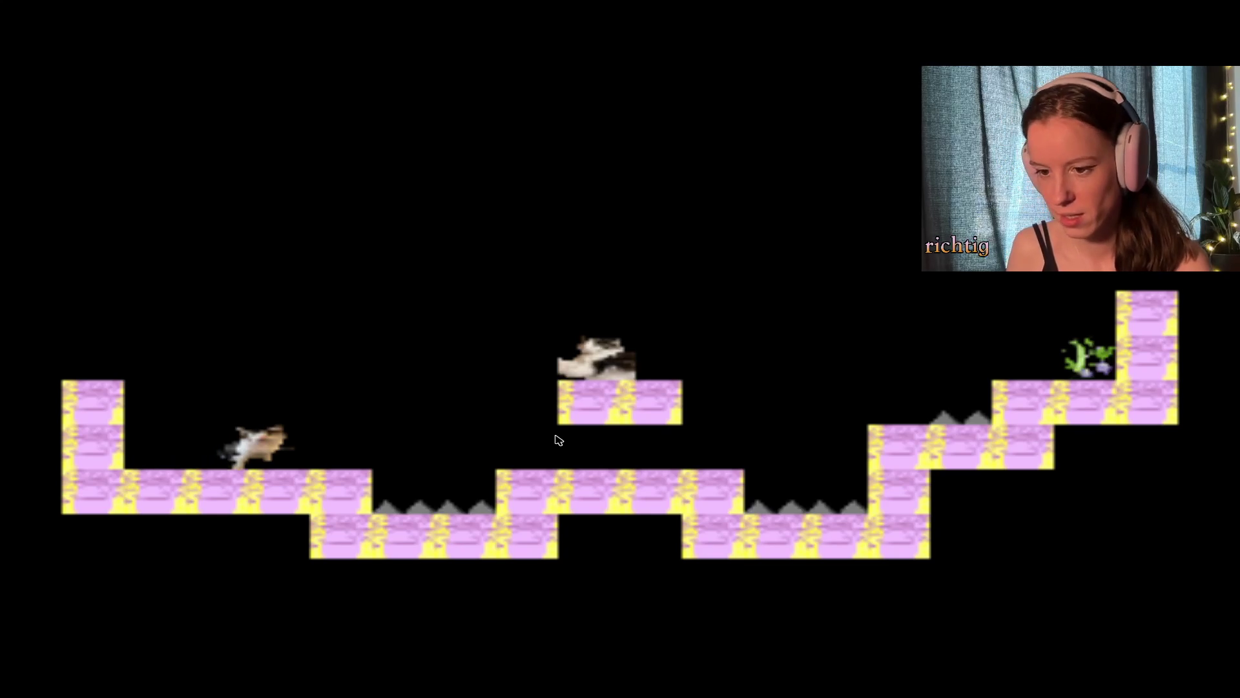
{"action": "key", "text": "Right"}
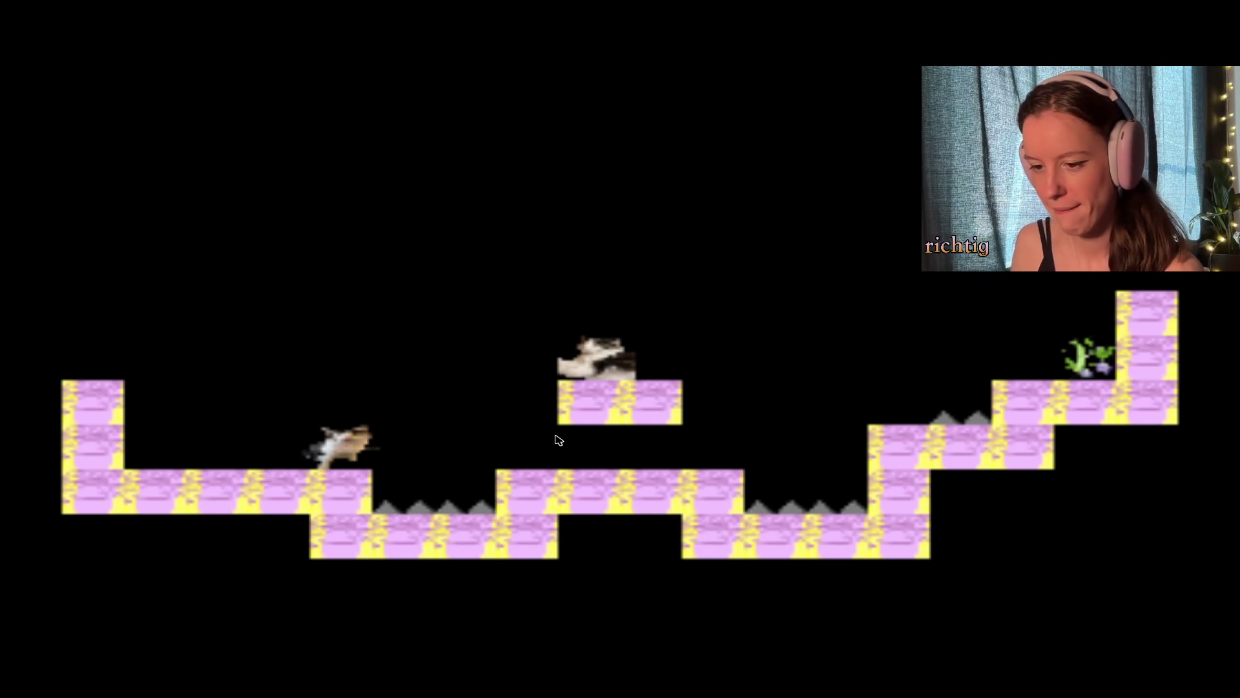
{"action": "key", "text": "Up"}
{"action": "key", "text": "Right"}
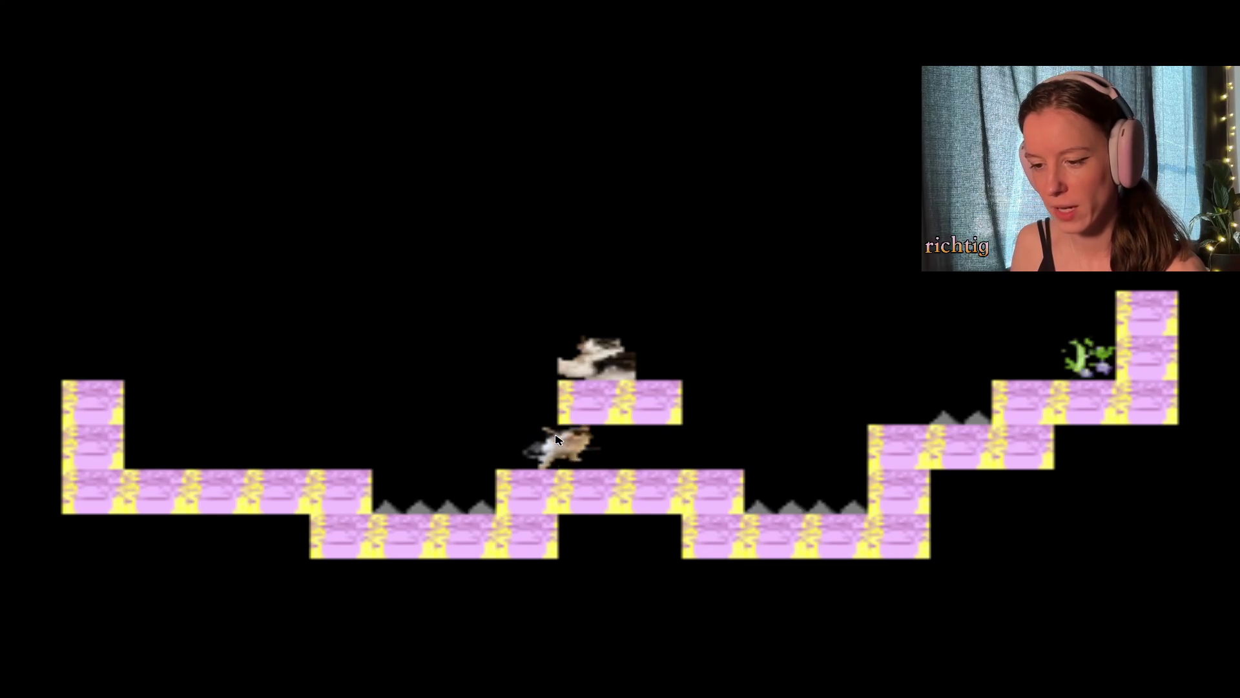
{"action": "key", "text": "Right"}
{"action": "key", "text": "Left"}
{"action": "key", "text": "Right"}
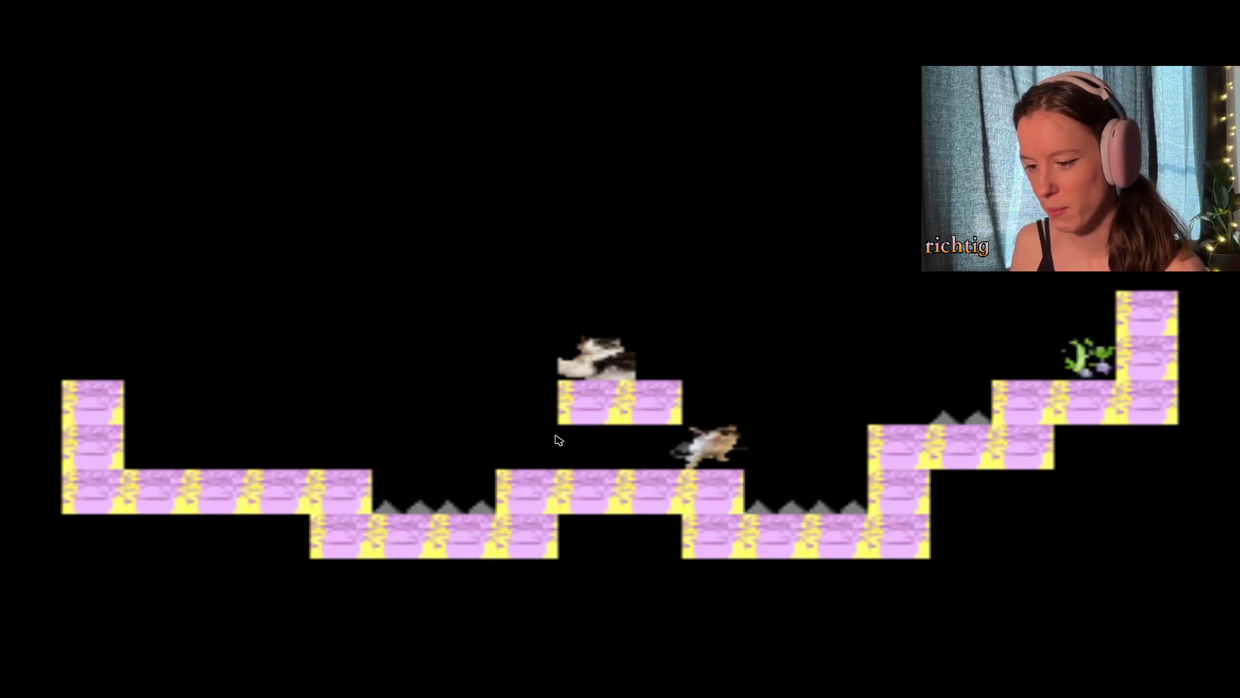
{"action": "key", "text": "Up"}
{"action": "key", "text": "Right"}
{"action": "key", "text": "Up"}
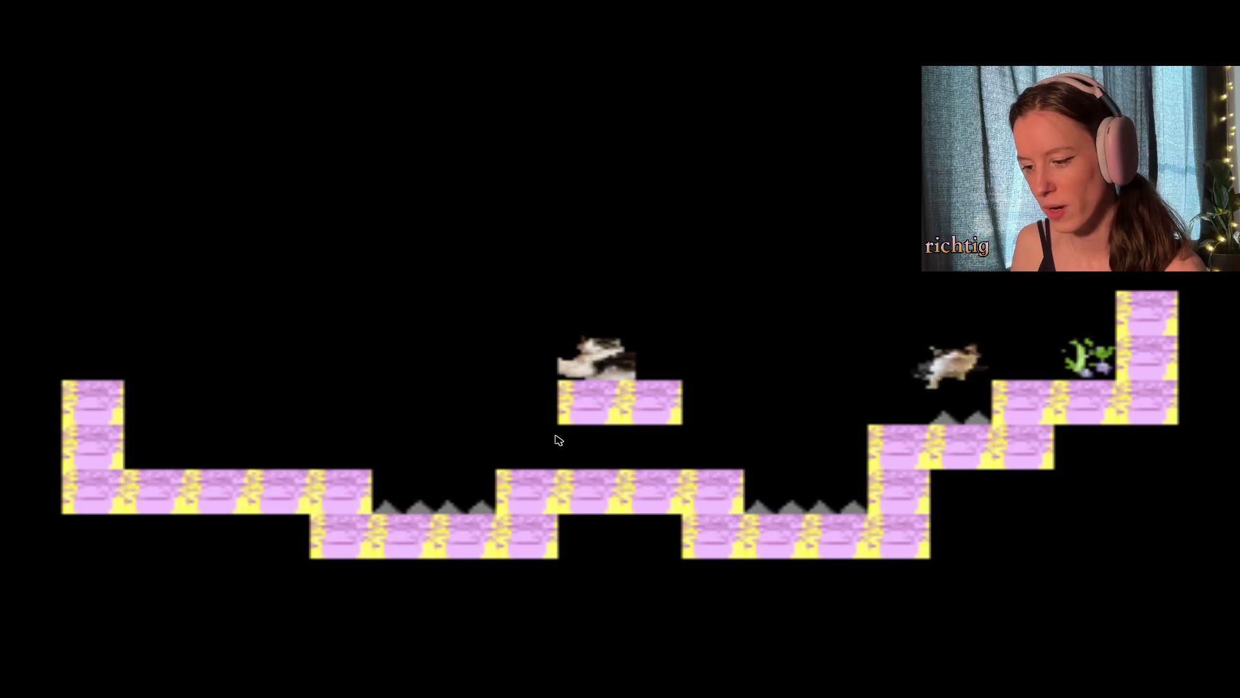
{"action": "key", "text": "Left"}
{"action": "key", "text": "Up"}
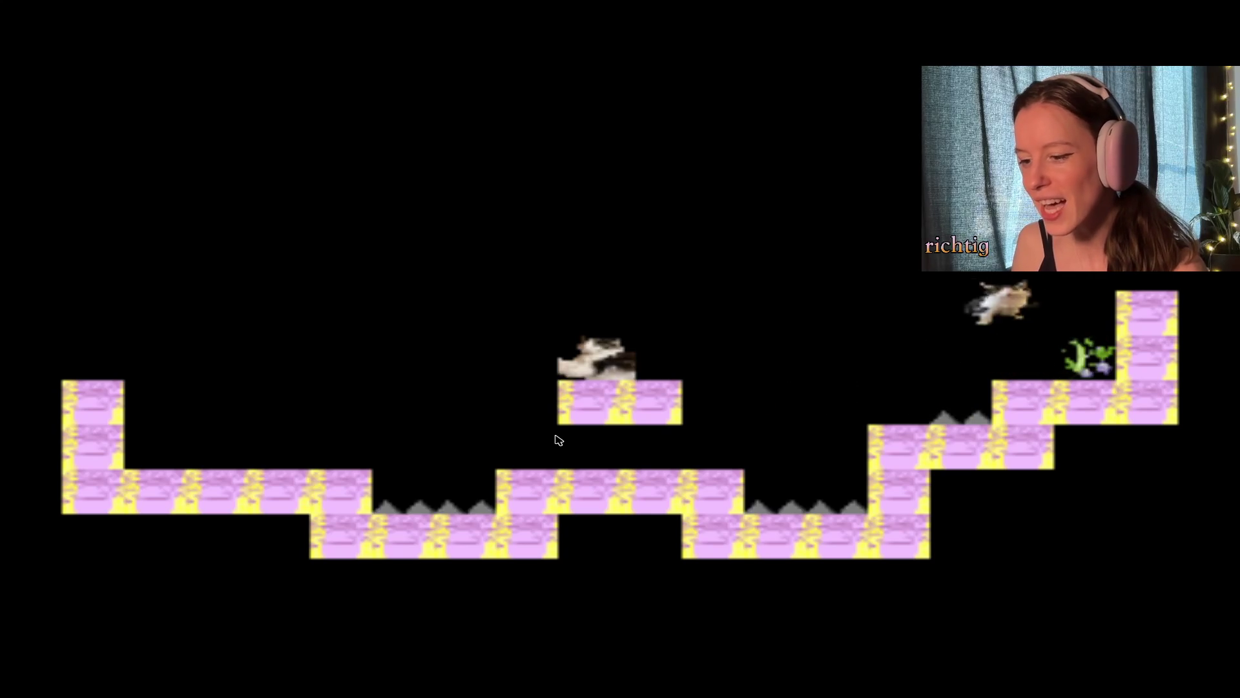
{"action": "key", "text": "Up"}
{"action": "key", "text": "Left"}
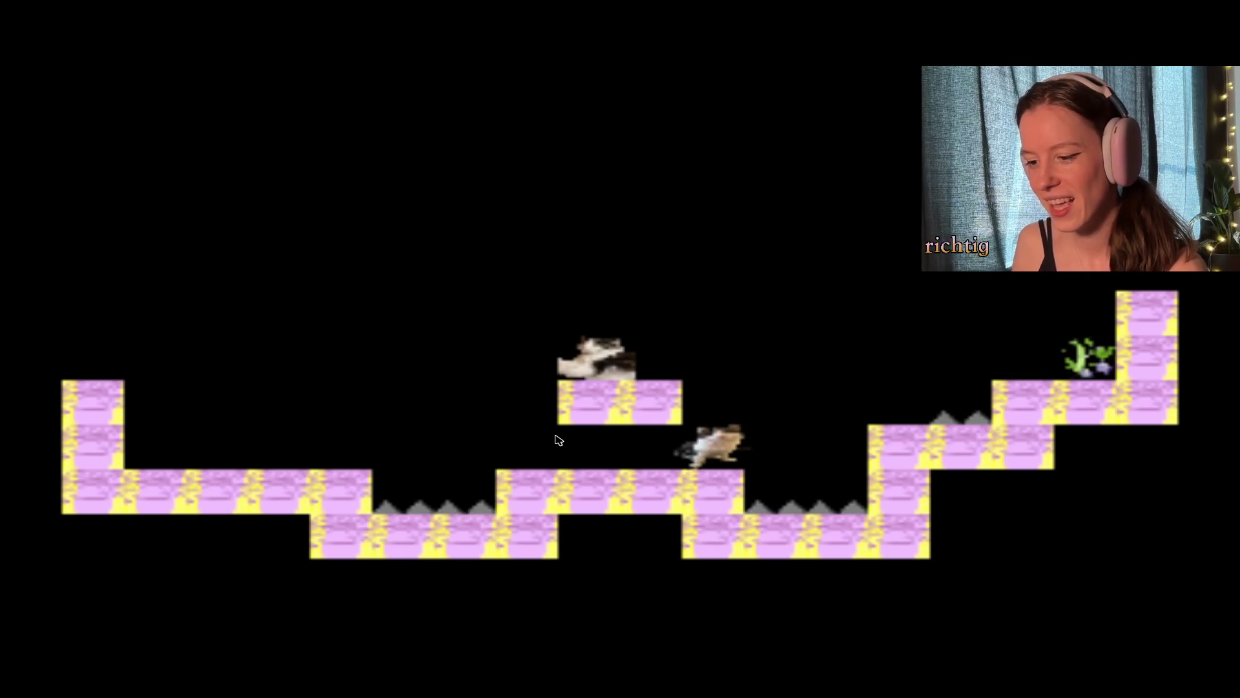
{"action": "key", "text": "Up"}
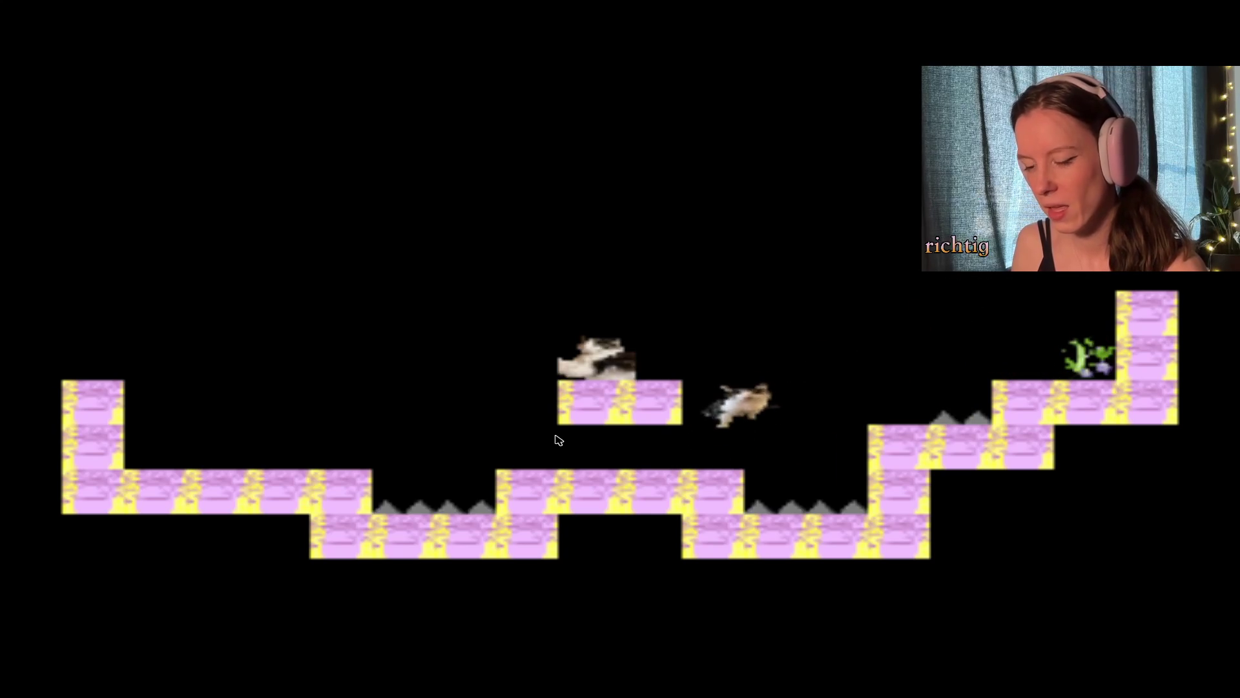
{"action": "key", "text": "Up"}
{"action": "key", "text": "Up"}
{"action": "key", "text": "Up"}
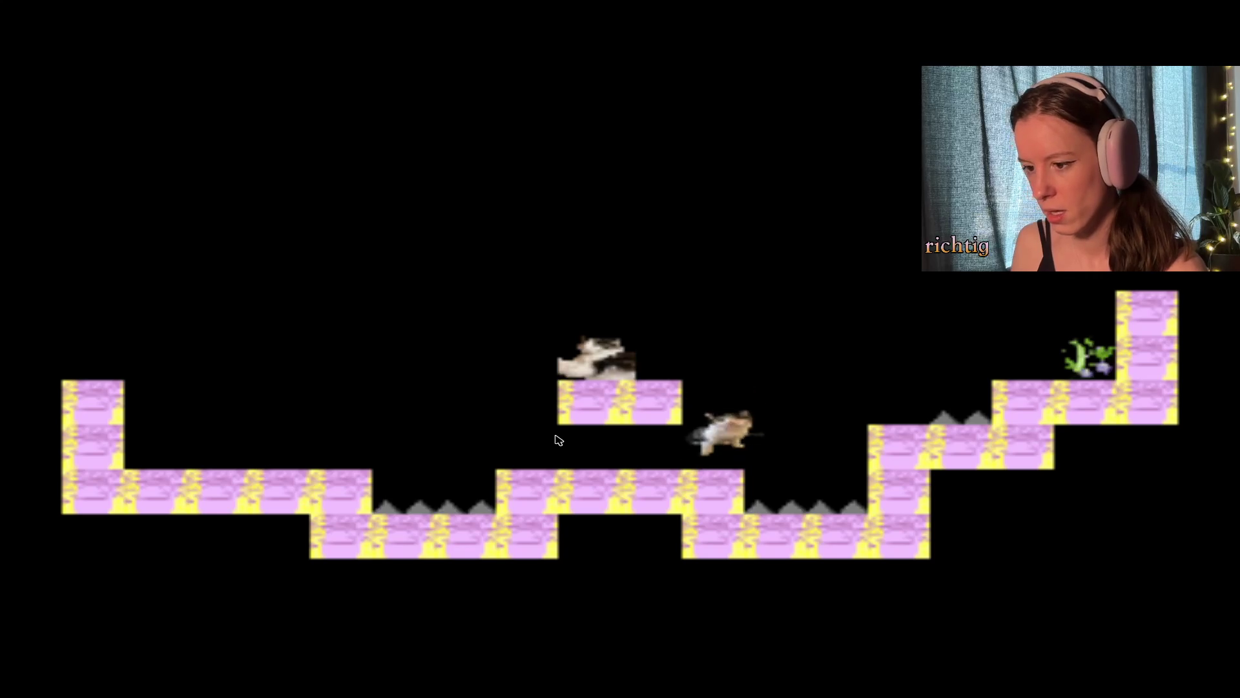
{"action": "key", "text": "Up"}
{"action": "key", "text": "Left"}
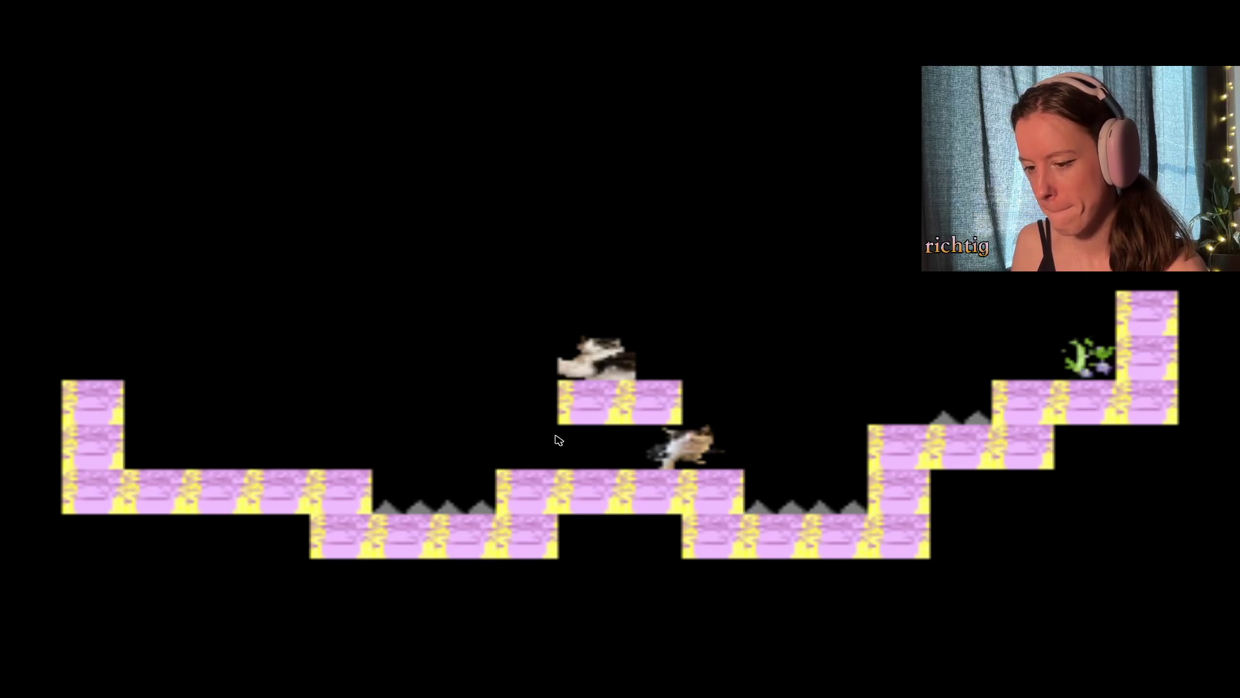
{"action": "key", "text": "Right"}
{"action": "key", "text": "Right"}
{"action": "key", "text": "Up"}
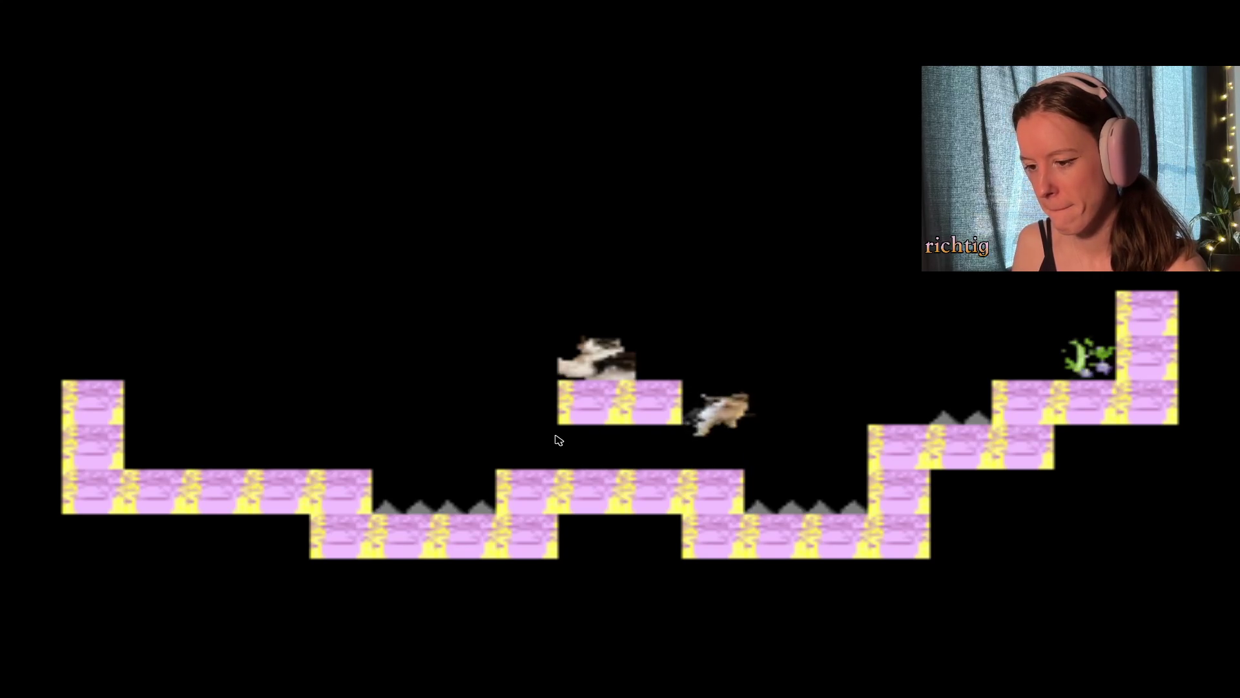
{"action": "key", "text": "Up"}
{"action": "key", "text": "Left"}
{"action": "key", "text": "Right"}
{"action": "key", "text": "Left"}
{"action": "key", "text": "Left"}
{"action": "key", "text": "Up"}
{"action": "key", "text": "Up"}
{"action": "key", "text": "Right"}
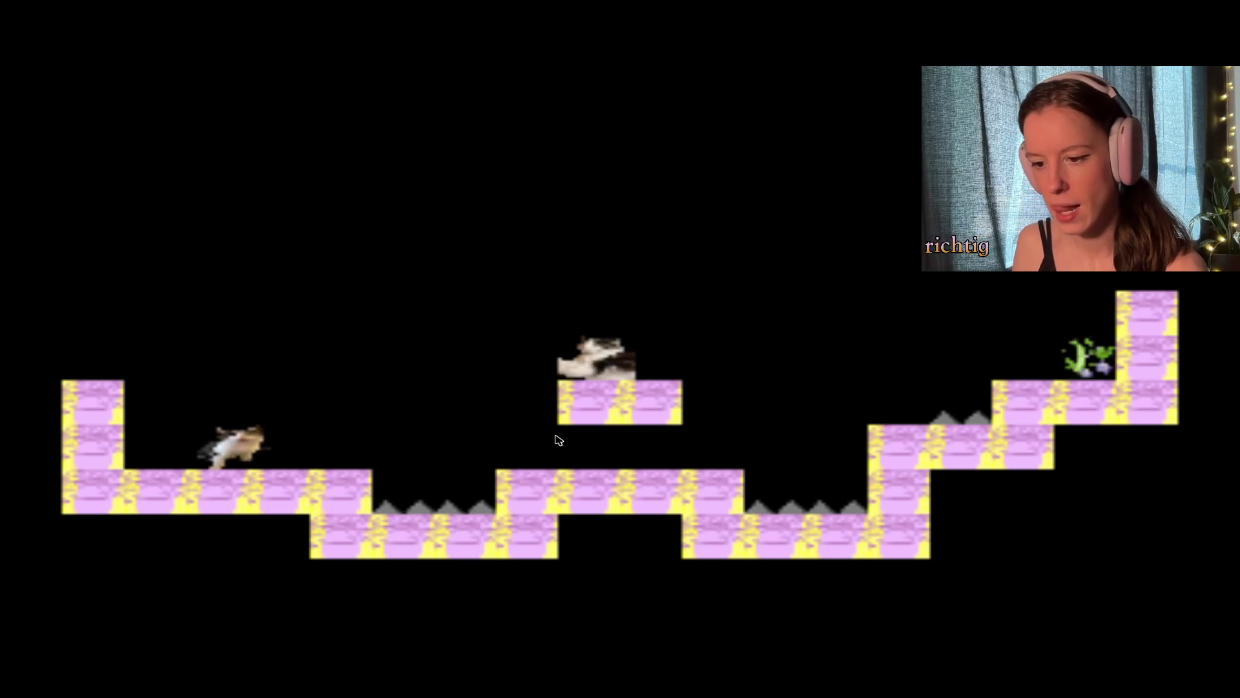
{"action": "key", "text": "Up"}
{"action": "key", "text": "Left"}
{"action": "key", "text": "Right"}
{"action": "key", "text": "Up"}
{"action": "key", "text": "Right"}
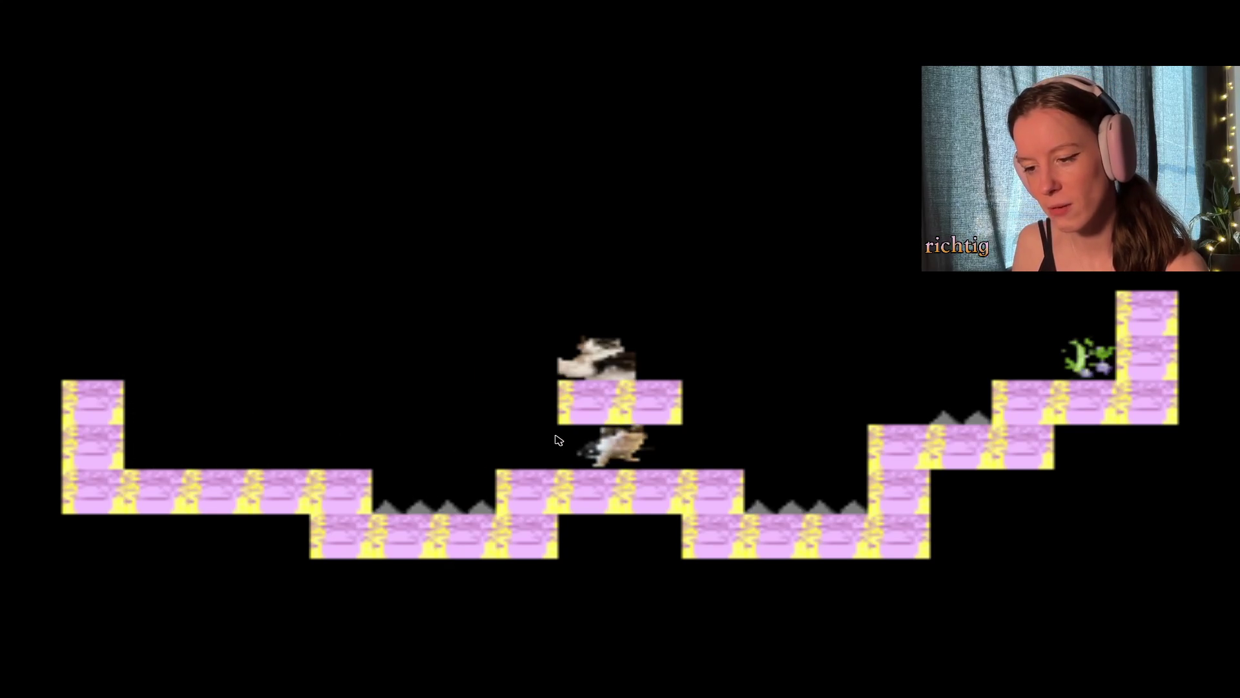
{"action": "key", "text": "Up"}
{"action": "key", "text": "Right"}
{"action": "key", "text": "Up"}
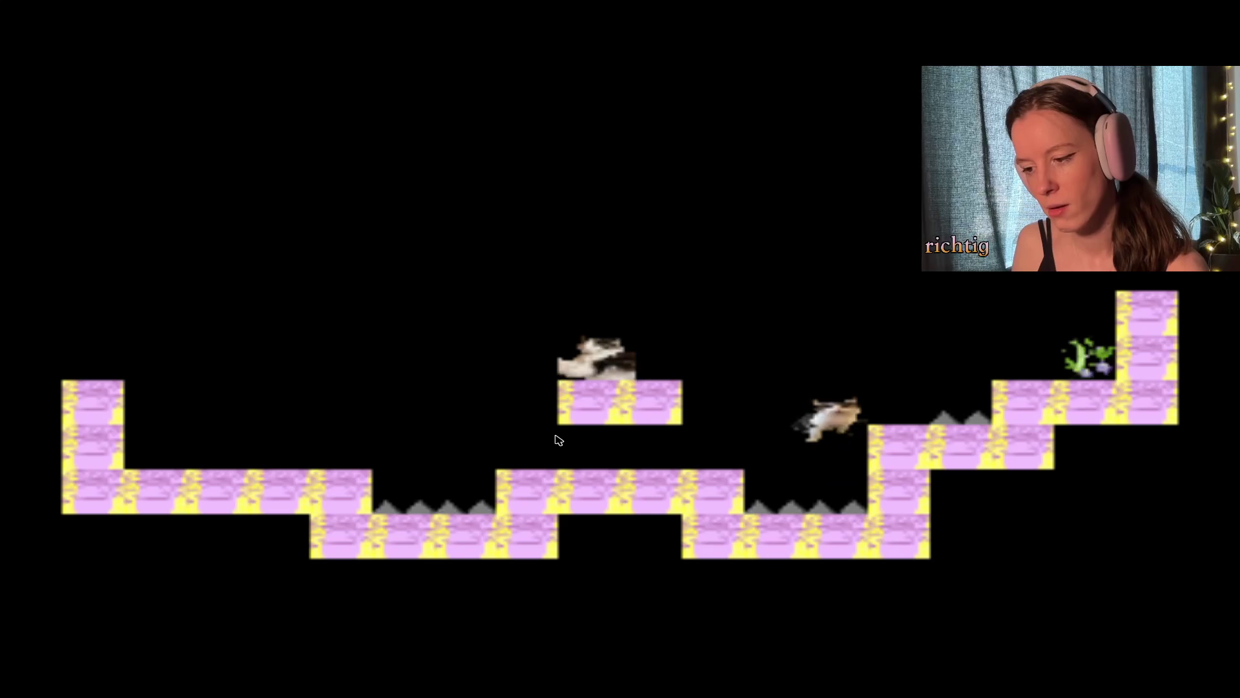
{"action": "key", "text": "Left"}
{"action": "key", "text": "Up"}
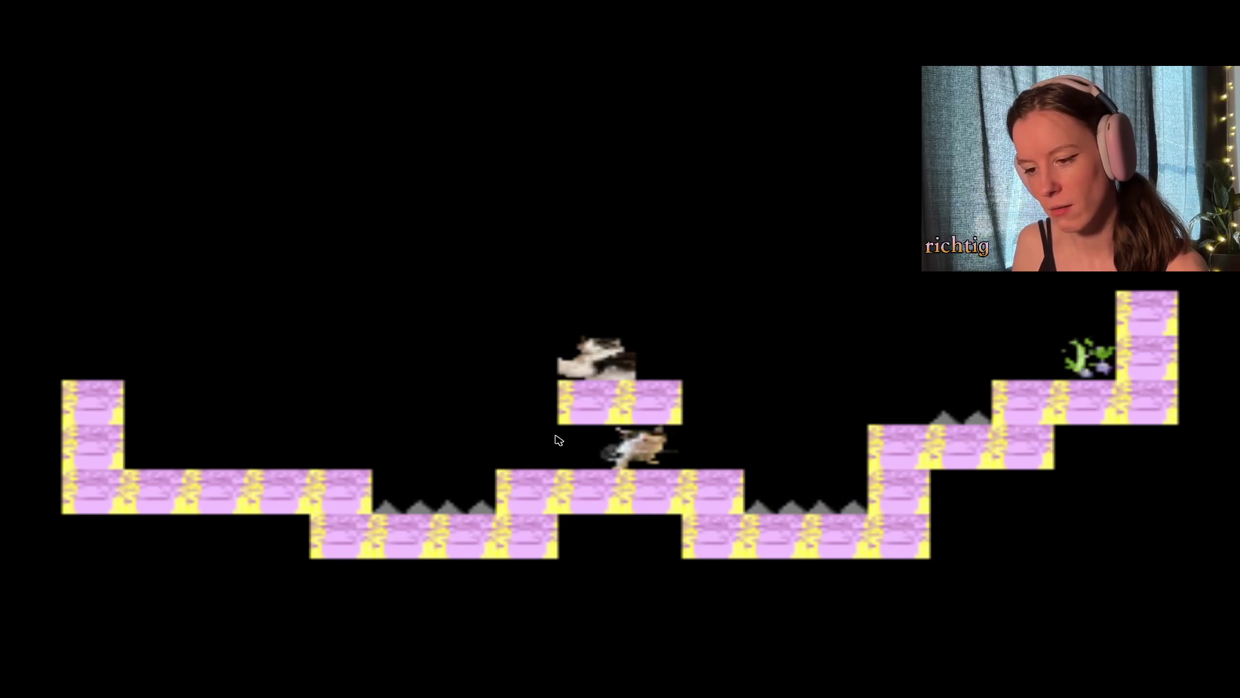
{"action": "key", "text": "Up"}
{"action": "key", "text": "Left"}
{"action": "key", "text": "Right"}
{"action": "key", "text": "Up"}
{"action": "key", "text": "Right"}
{"action": "key", "text": "Up"}
{"action": "key", "text": "Right"}
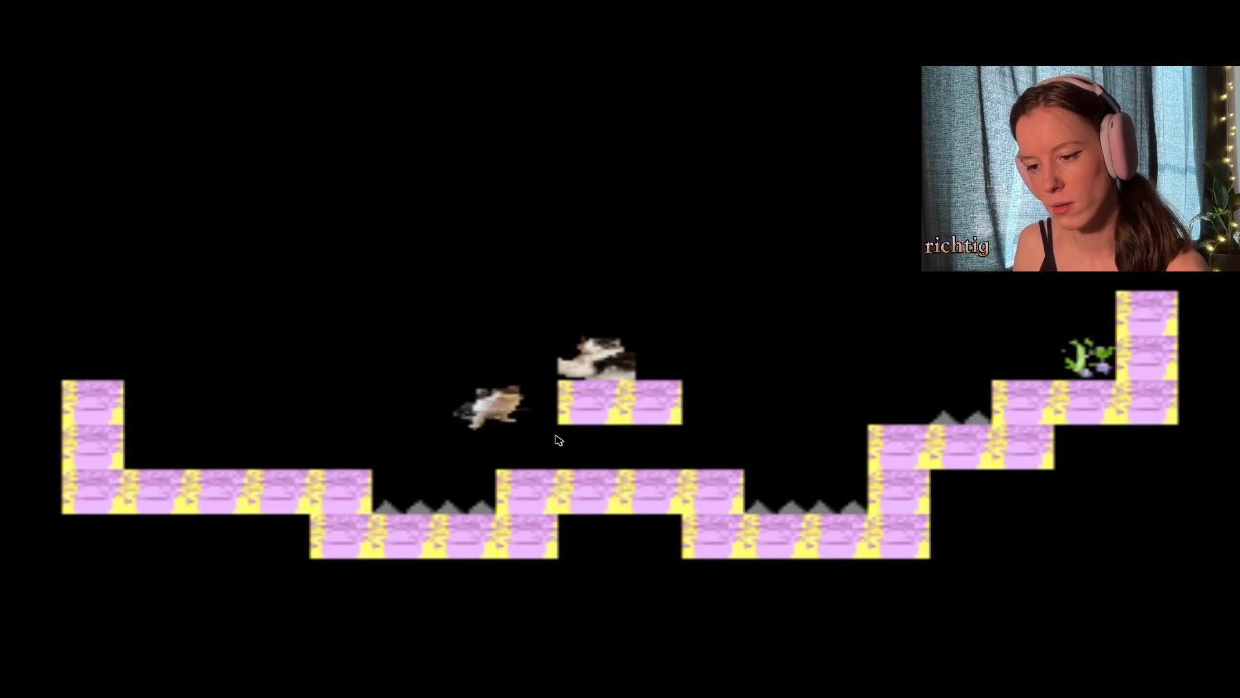
{"action": "key", "text": "Left"}
{"action": "key", "text": "Up"}
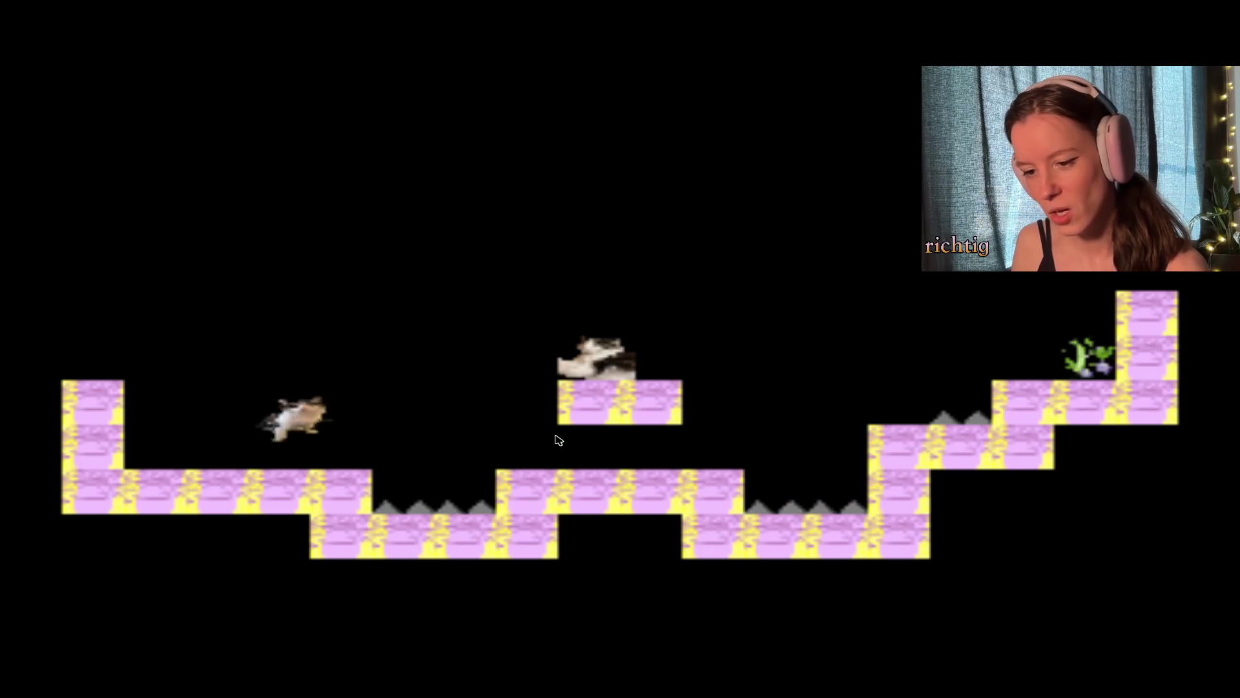
{"action": "key", "text": "Right"}
{"action": "key", "text": "Right"}
{"action": "key", "text": "Up"}
{"action": "key", "text": "Left"}
{"action": "key", "text": "Up"}
{"action": "key", "text": "Right"}
{"action": "key", "text": "Up"}
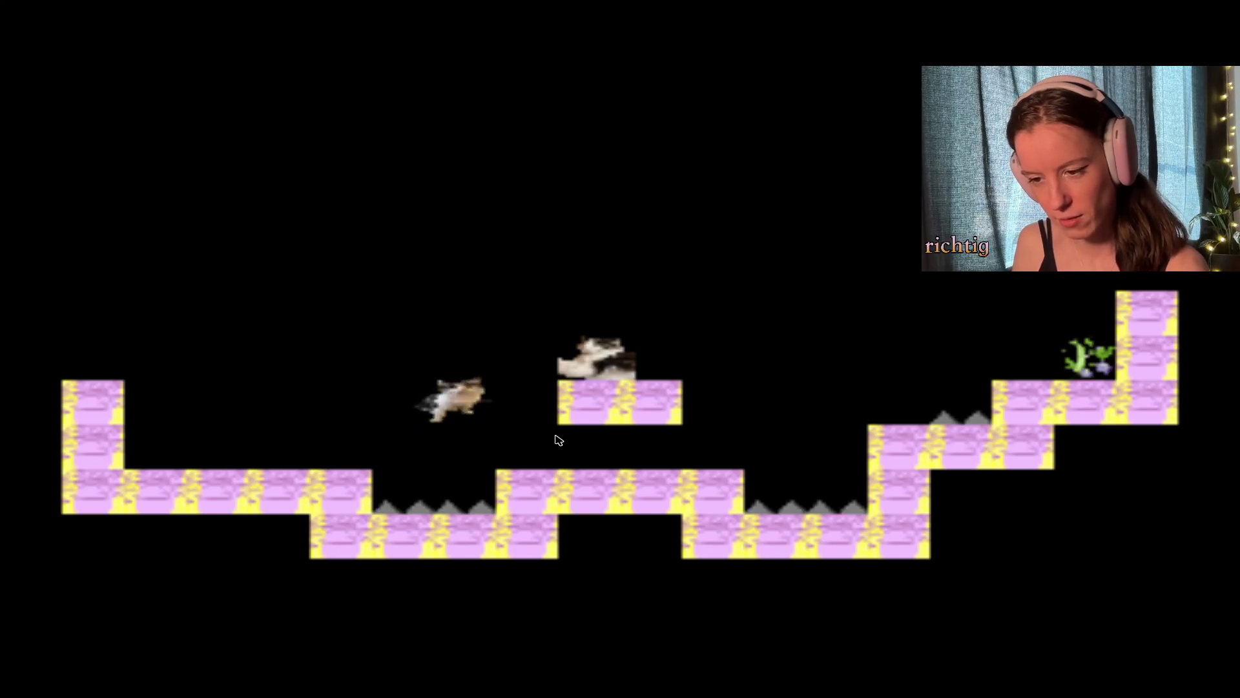
{"action": "key", "text": "Left"}
{"action": "key", "text": "Up"}
{"action": "key", "text": "Left"}
{"action": "key", "text": "Up"}
{"action": "key", "text": "Right"}
{"action": "key", "text": "Up"}
{"action": "key", "text": "Left"}
{"action": "key", "text": "Up"}
{"action": "key", "text": "Left"}
{"action": "key", "text": "Up"}
{"action": "key", "text": "Right"}
{"action": "key", "text": "Up"}
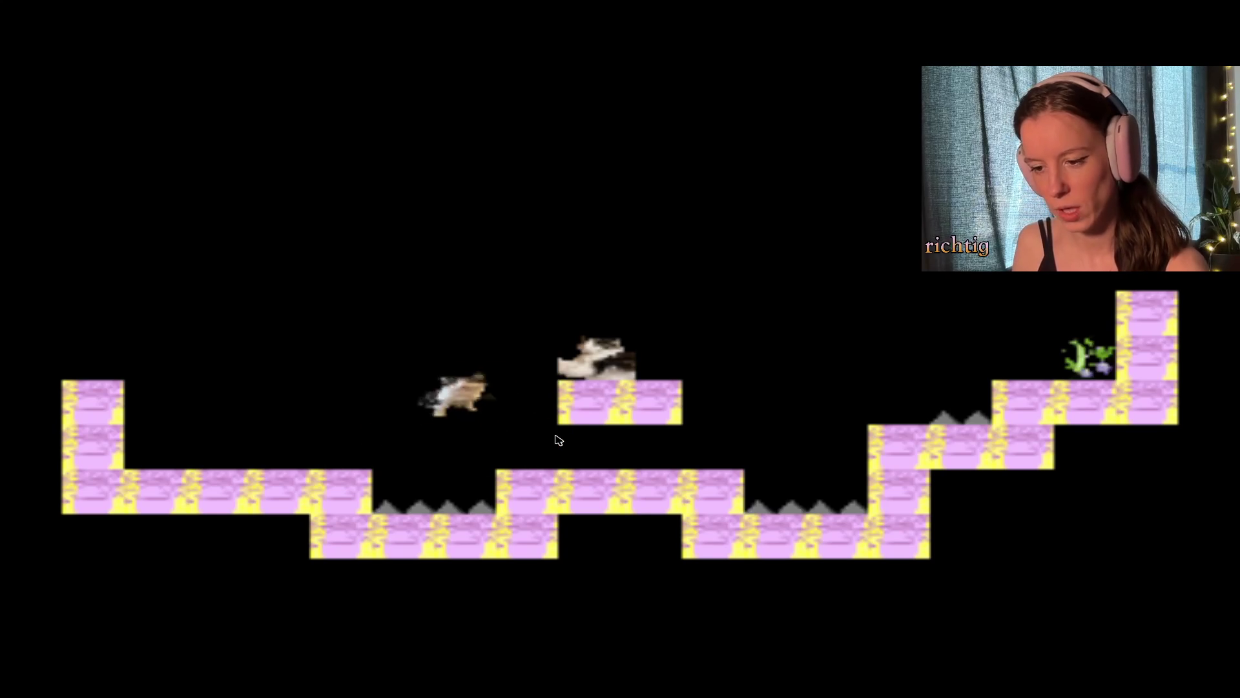
{"action": "key", "text": "Up"}
{"action": "key", "text": "Right"}
{"action": "key", "text": "Up"}
{"action": "key", "text": "Left"}
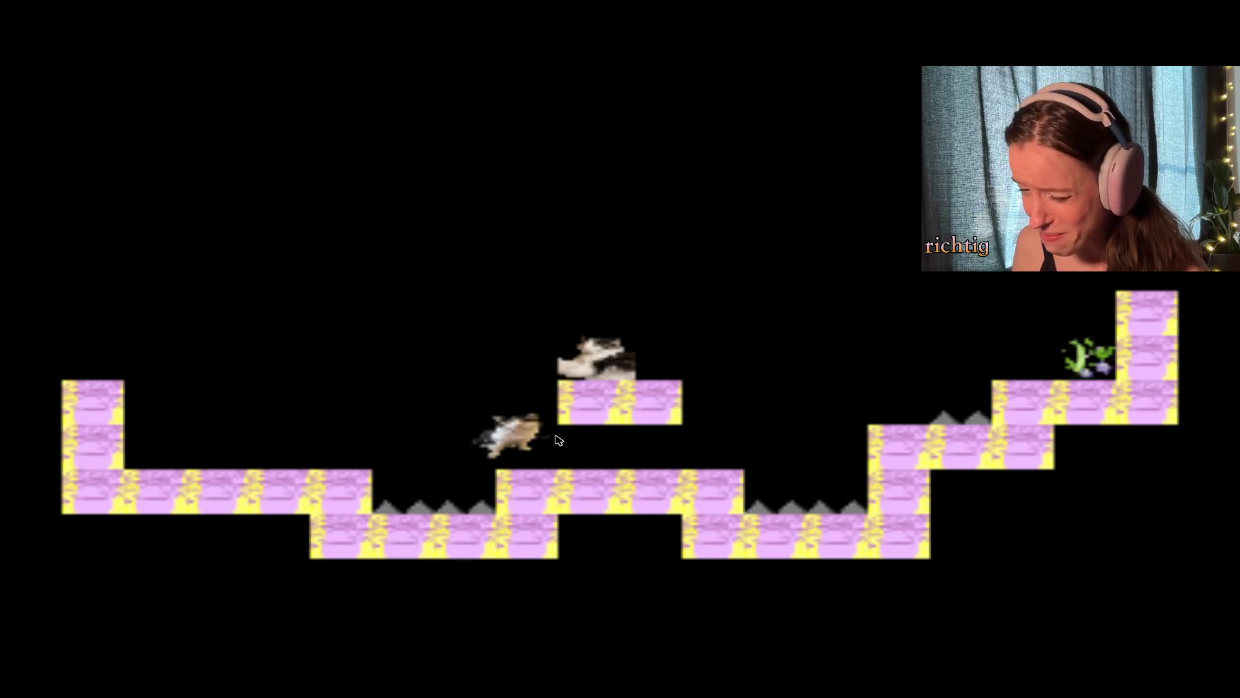
{"action": "key", "text": "Up"}
{"action": "key", "text": "Left"}
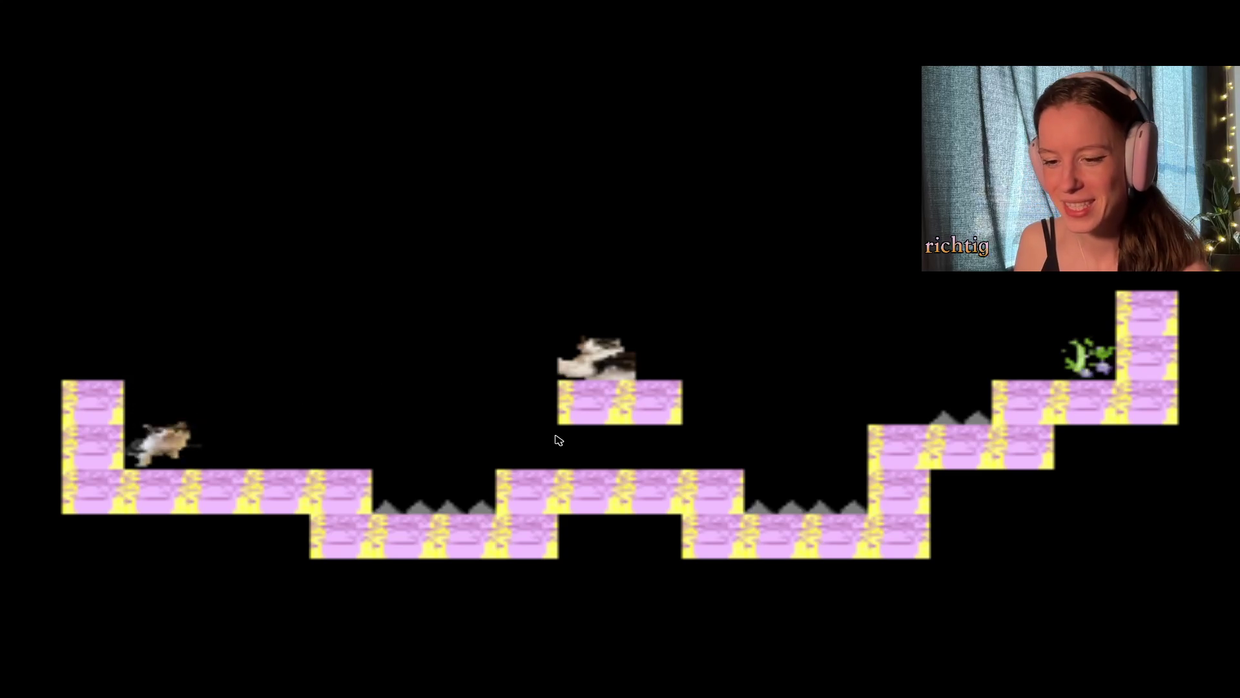
{"action": "key", "text": "Up"}
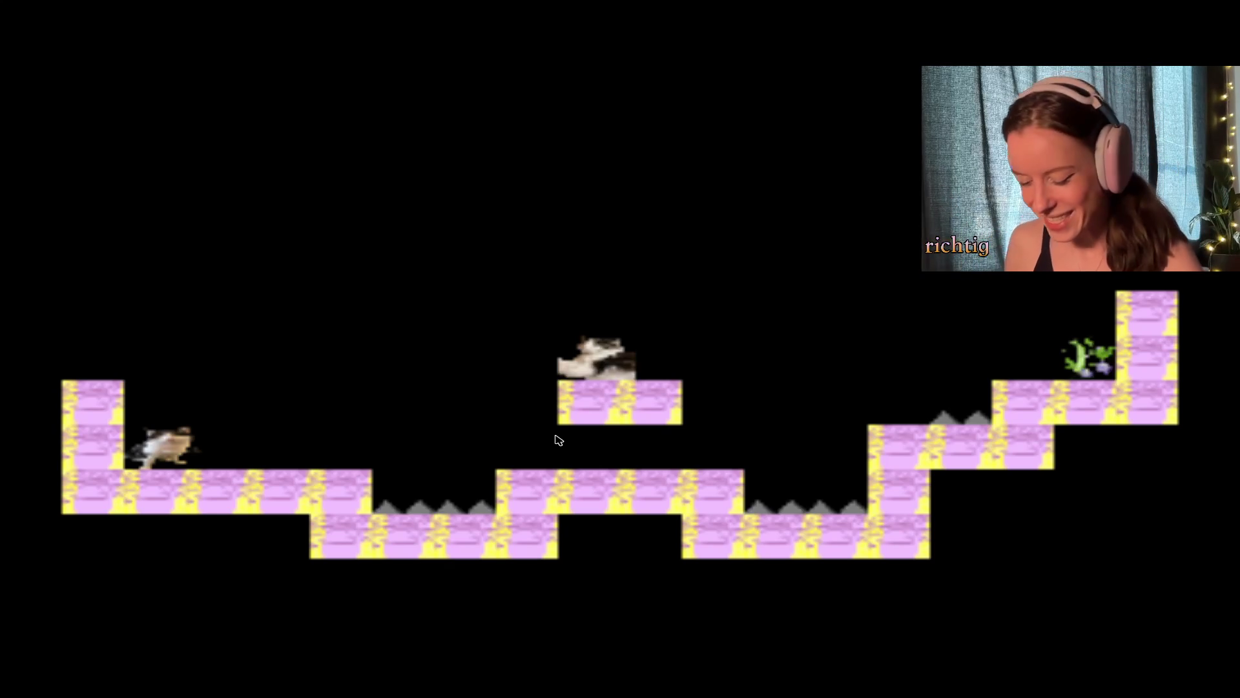
{"action": "key", "text": "Right"}
{"action": "key", "text": "space"}
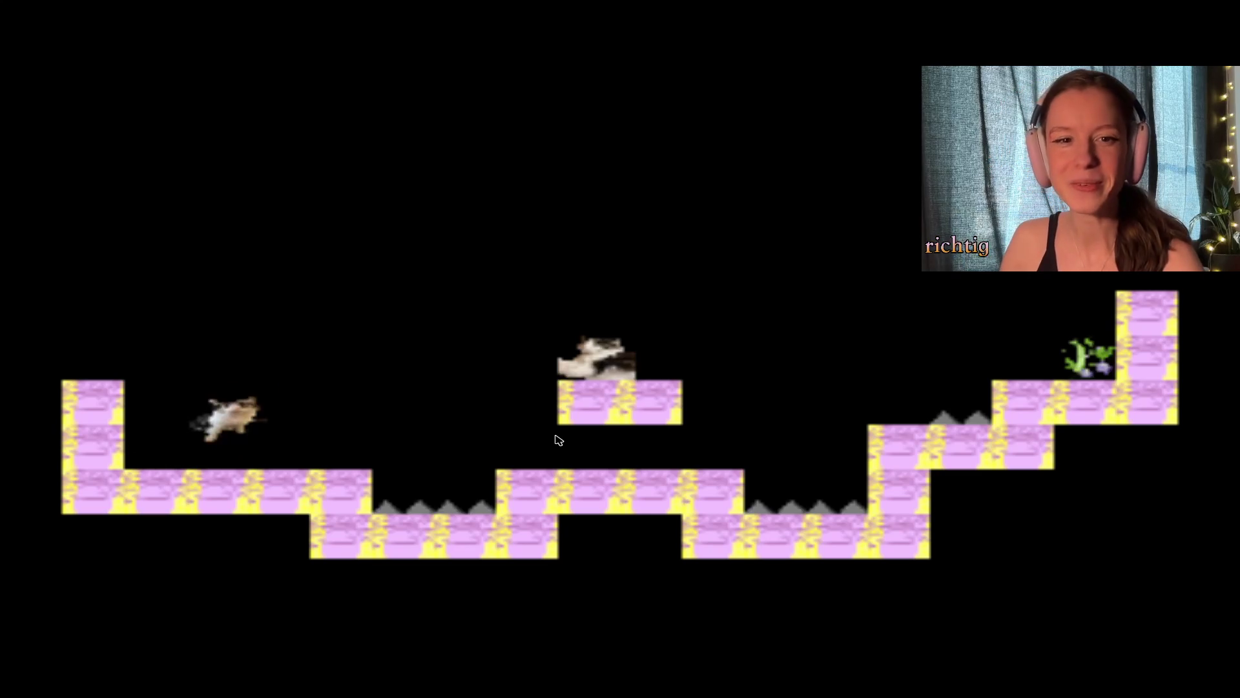
{"action": "key", "text": "space"}
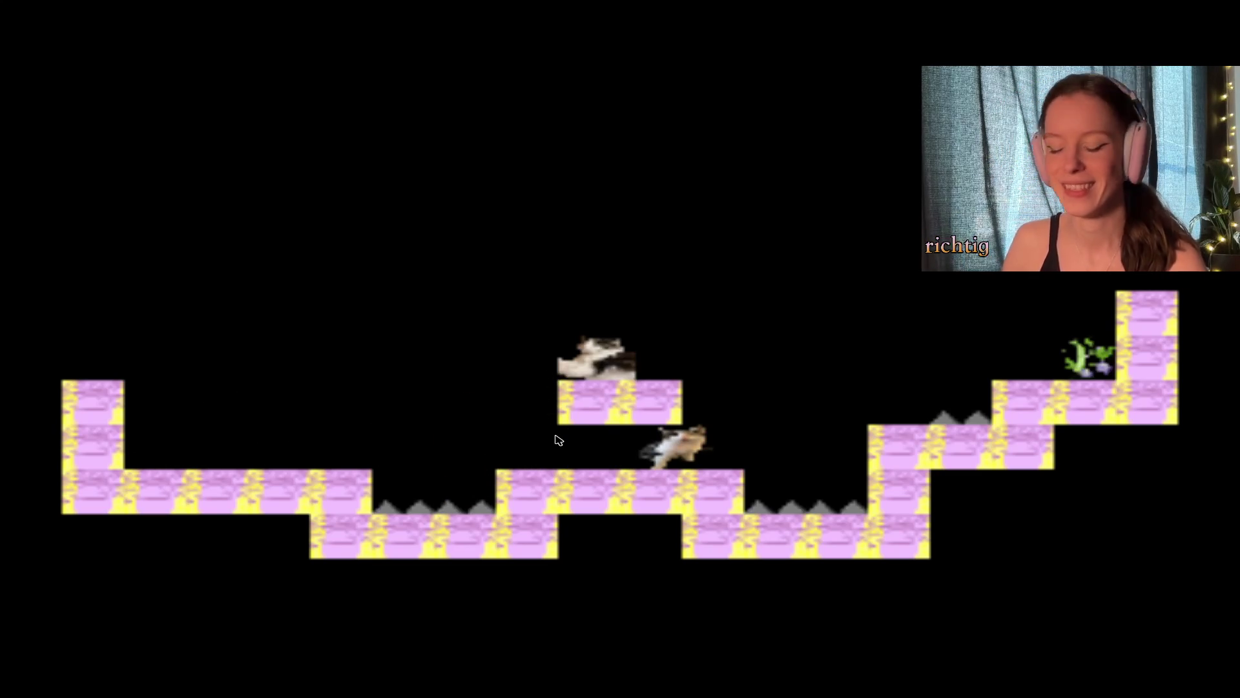
{"action": "key", "text": "Left"}
{"action": "key", "text": "Right"}
{"action": "key", "text": "Left"}
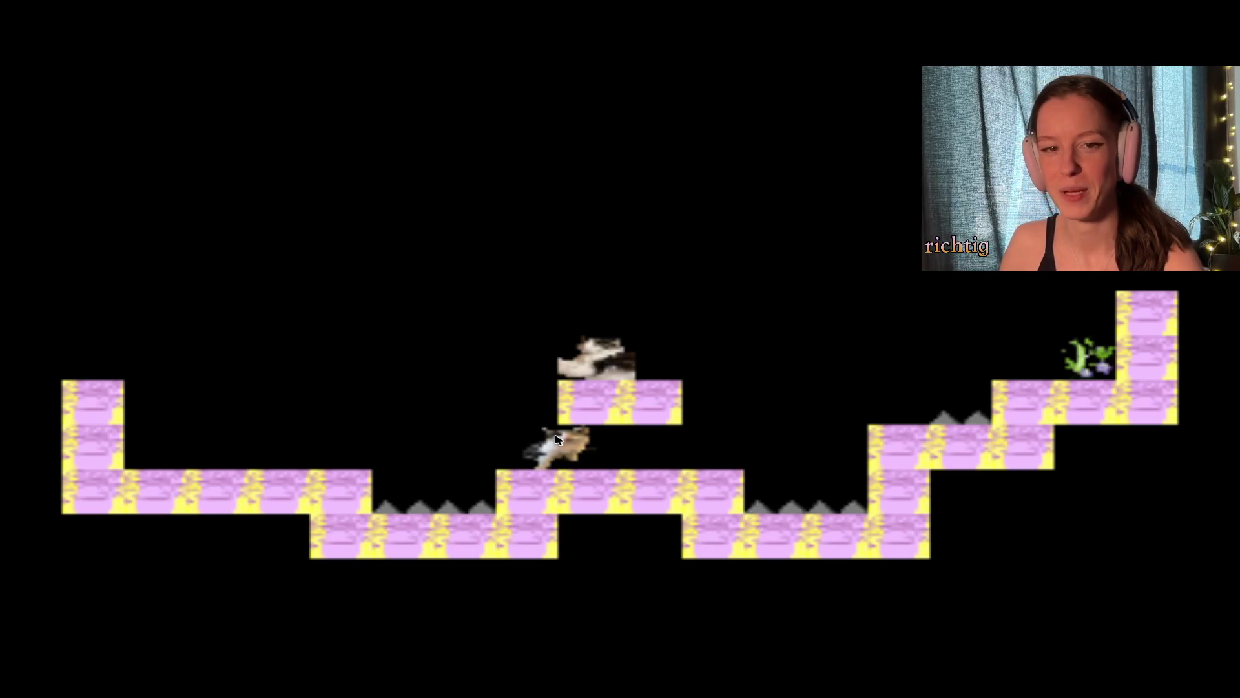
{"action": "key", "text": "Left"}
{"action": "key", "text": "space"}
{"action": "key", "text": "space"}
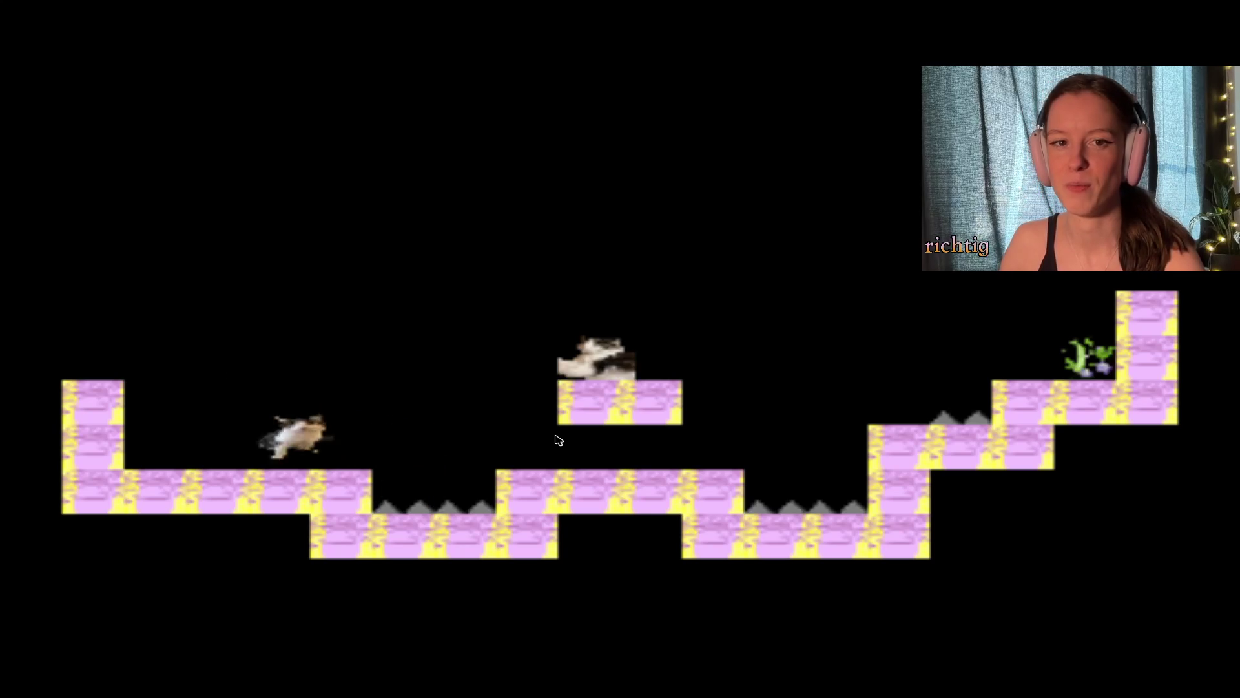
{"action": "key", "text": "Right"}
{"action": "key", "text": "space"}
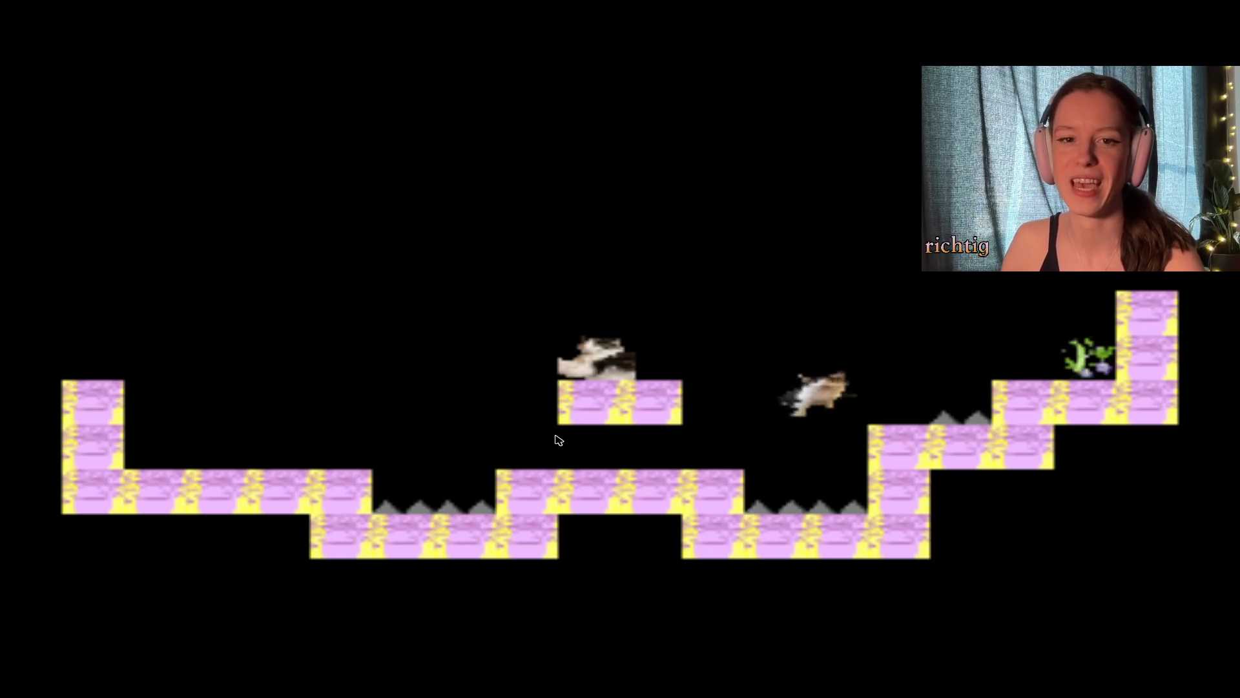
{"action": "key", "text": "Left"}
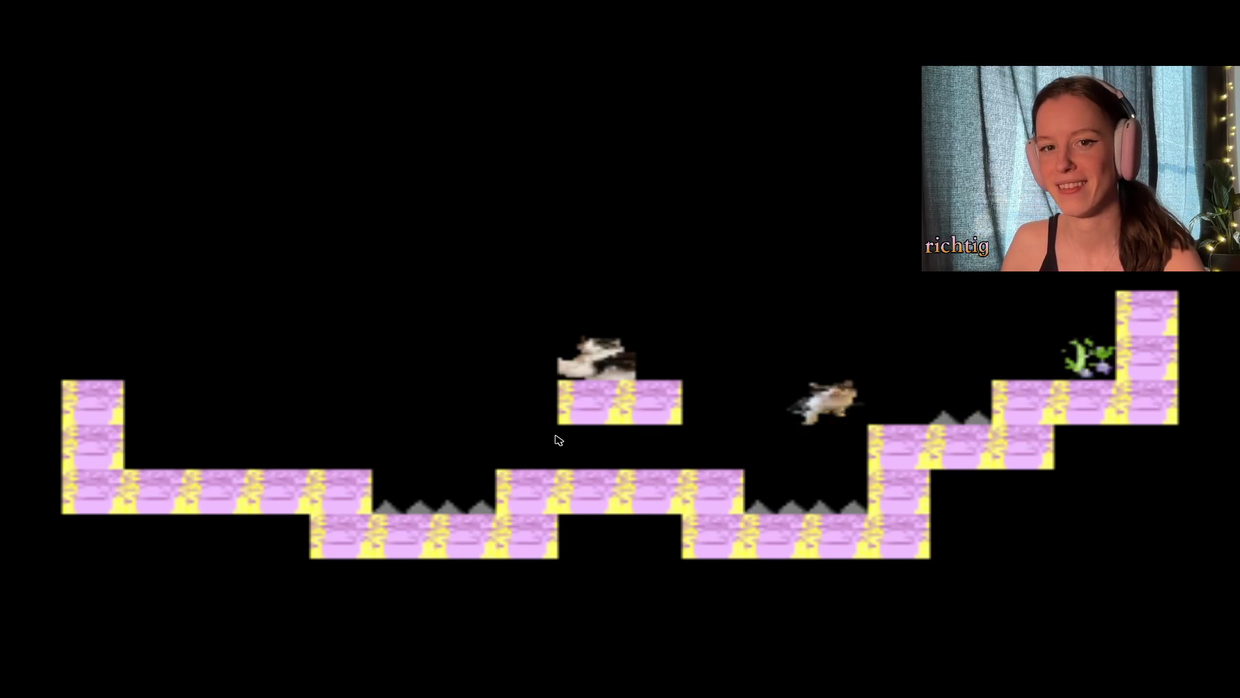
{"action": "key", "text": "space"}
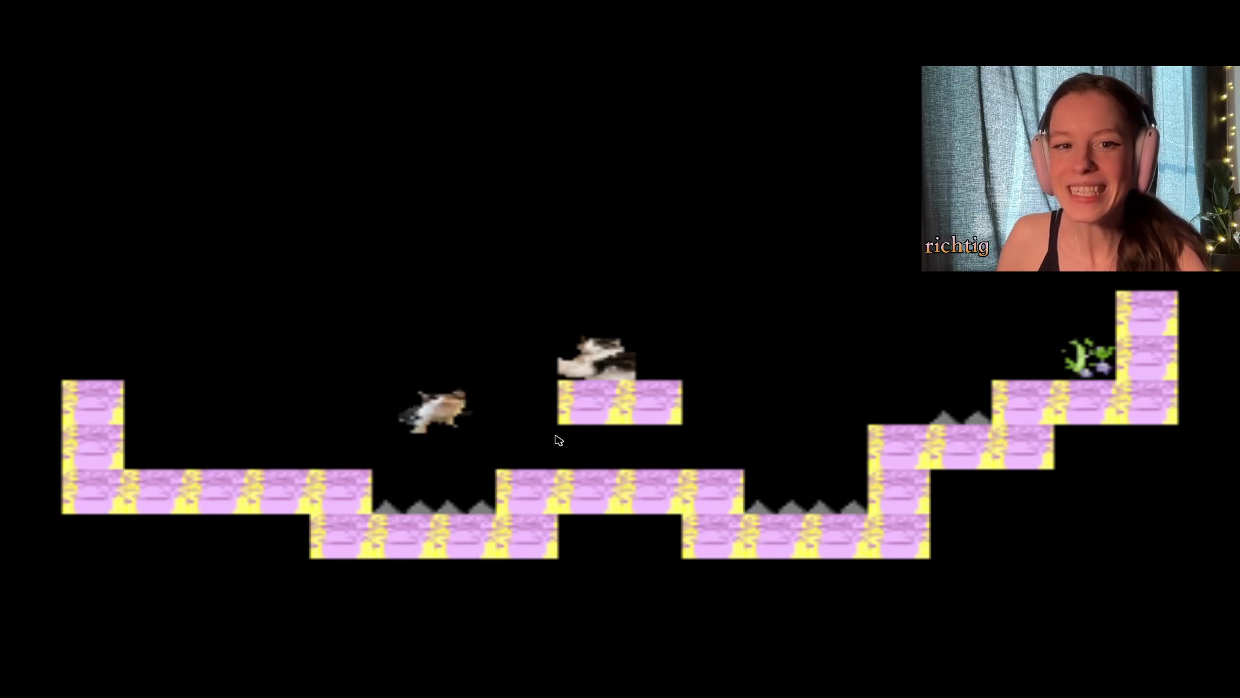